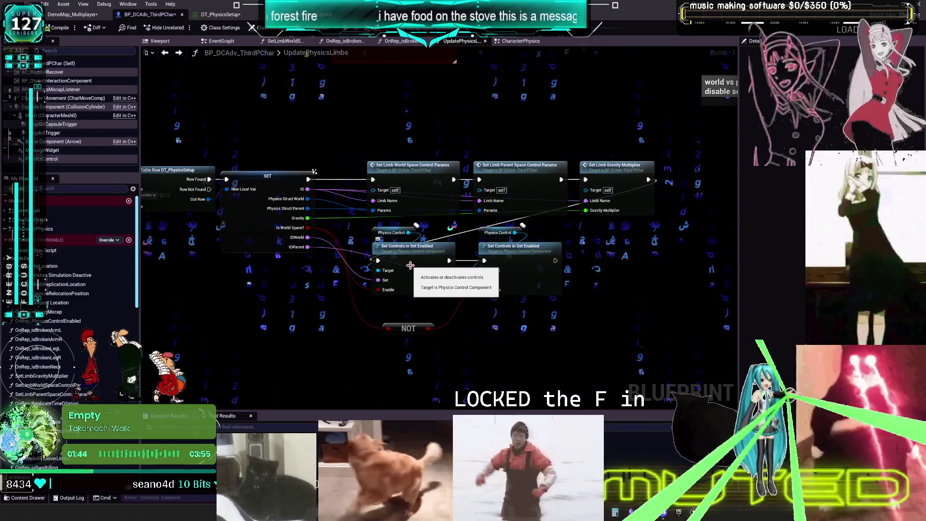
Step: From the DemoMap_Multiplayer editor, save all modified assets using Save Selected
click(68, 16)
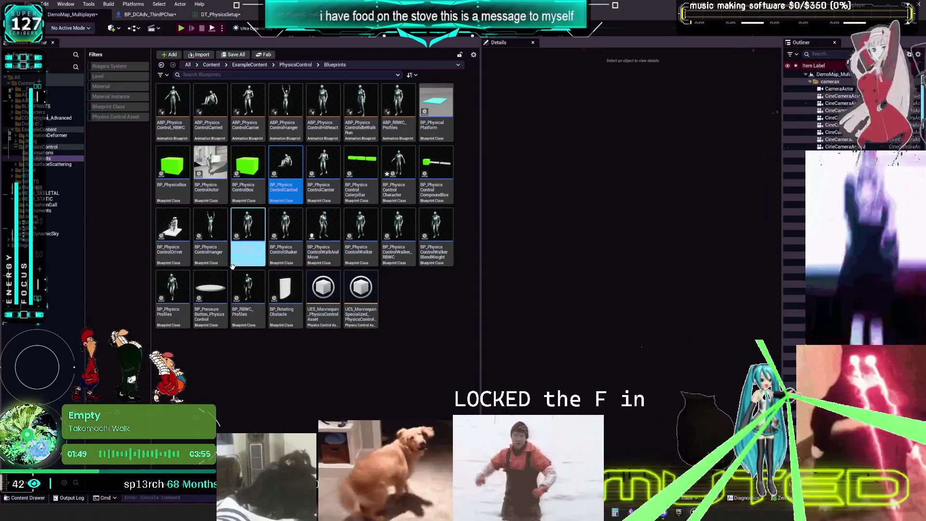
key(ctrl+shift+s)
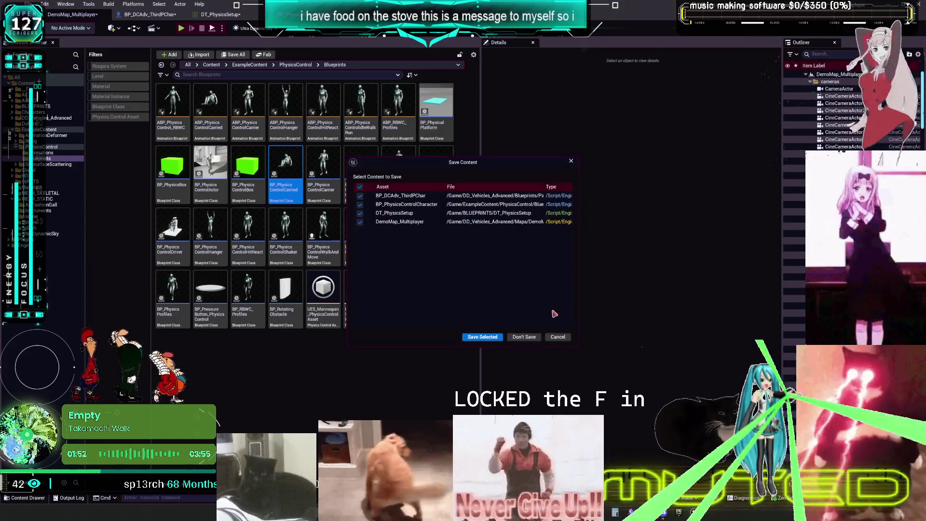
click(497, 333)
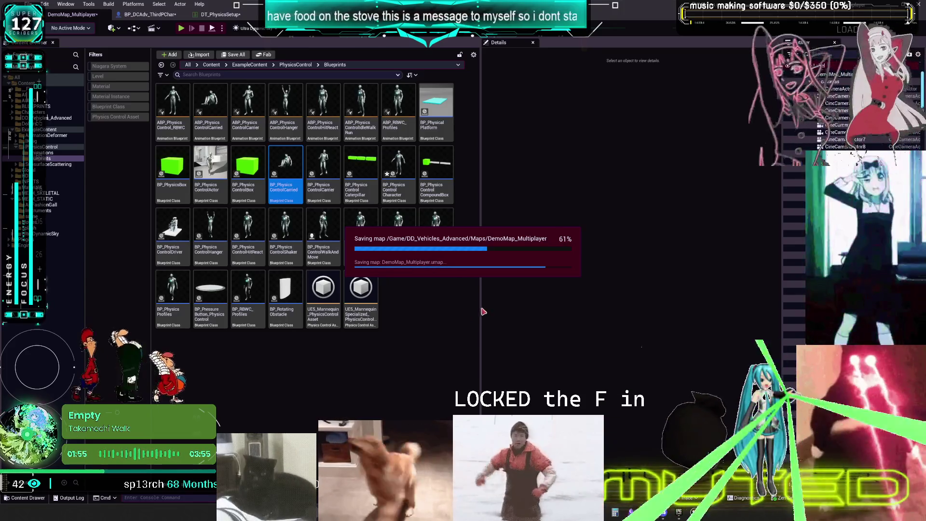
key(alt+Tab)
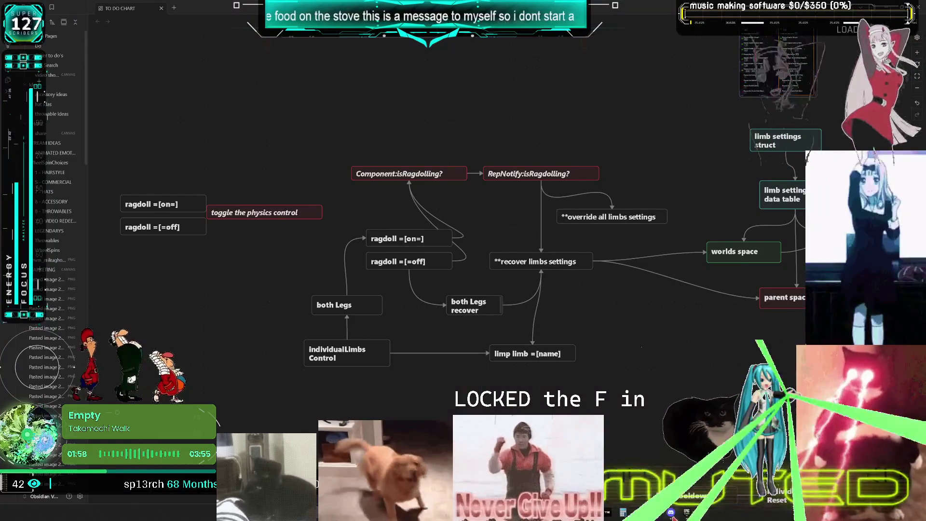
Step: Open ContentExamples57 from the Epic Games Launcher library
click(686, 513)
scroll(444, 241, down, 3)
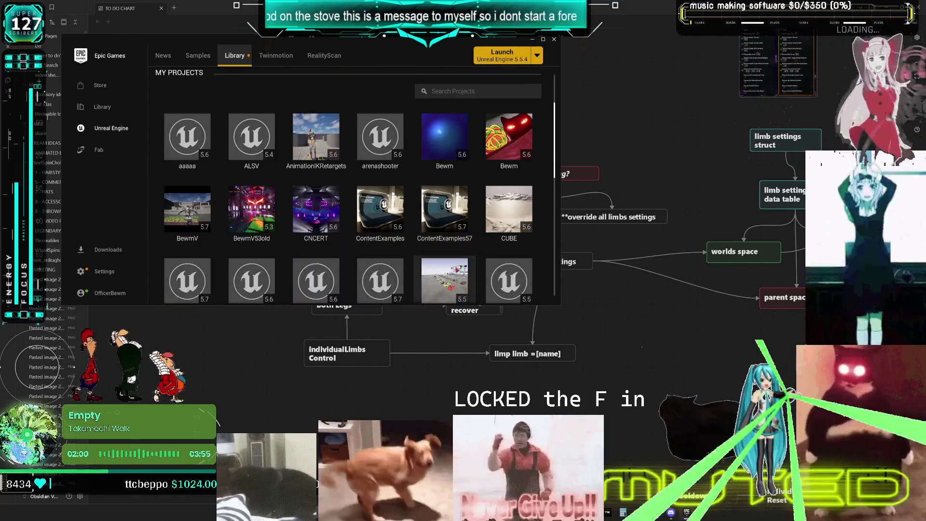
double_click(442, 169)
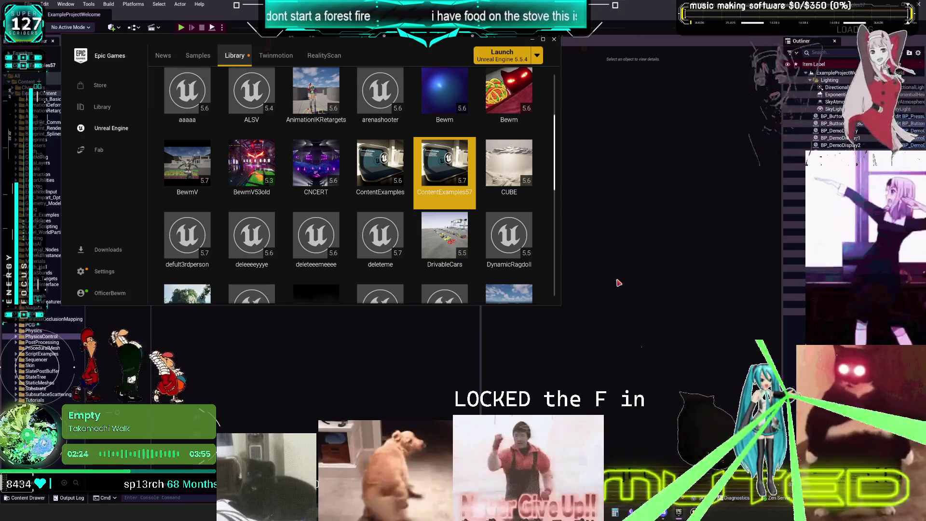
Step: Filter the Content Browser to levels and browse Content/Maps, selecting Streaming_Level2
click(695, 514)
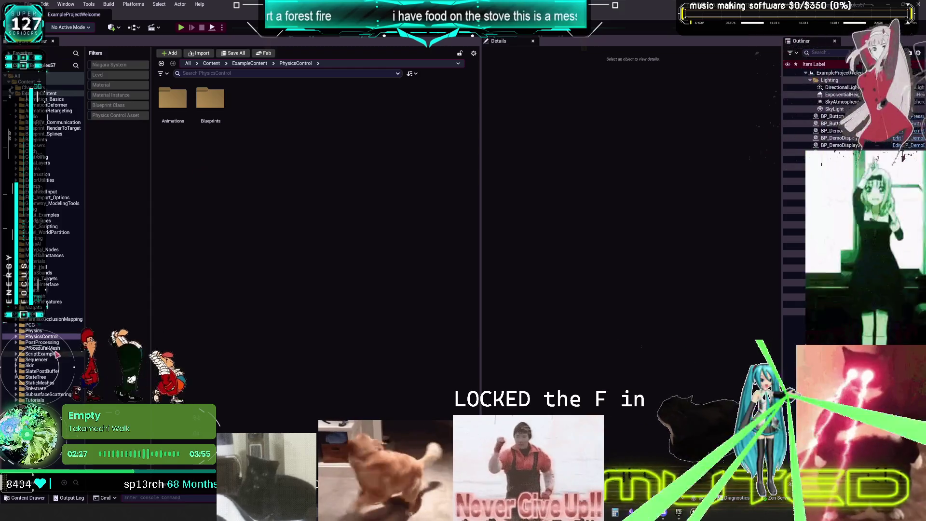
click(29, 337)
click(118, 77)
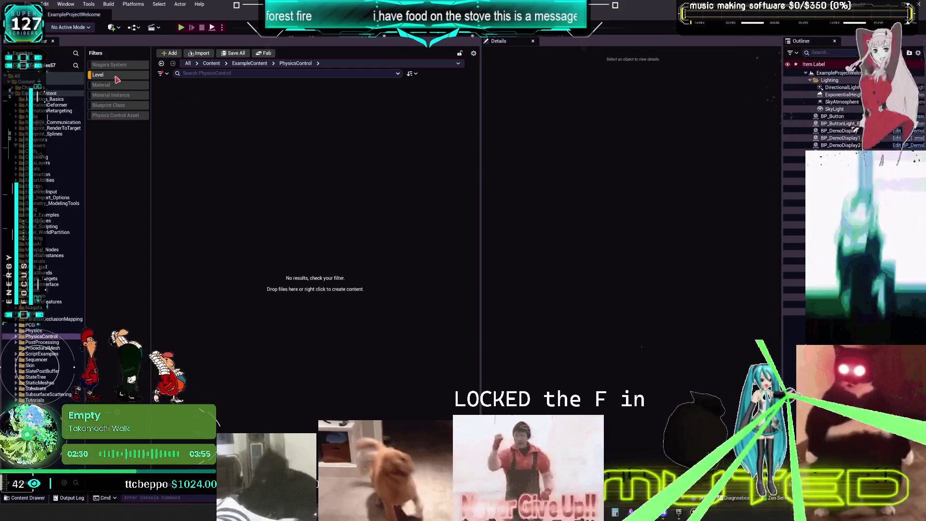
click(36, 423)
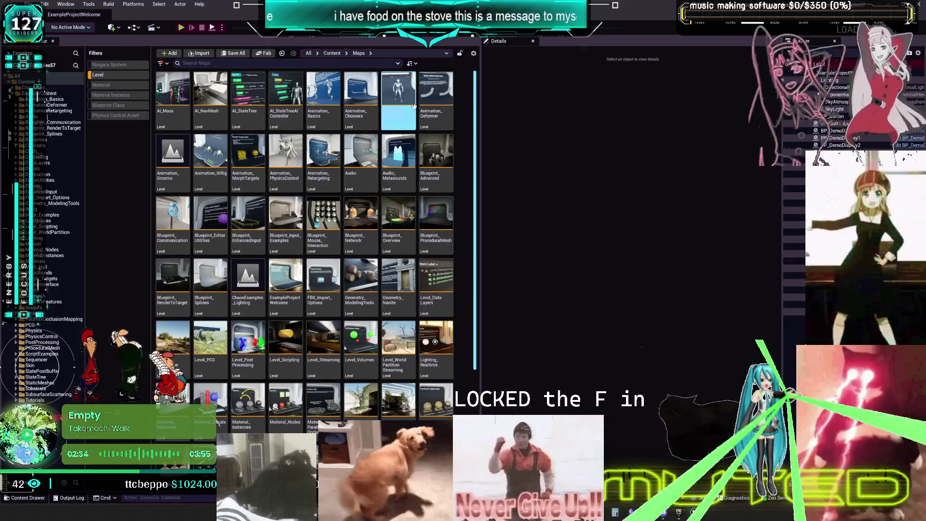
mouse_move(443, 301)
scroll(443, 301, down, 5)
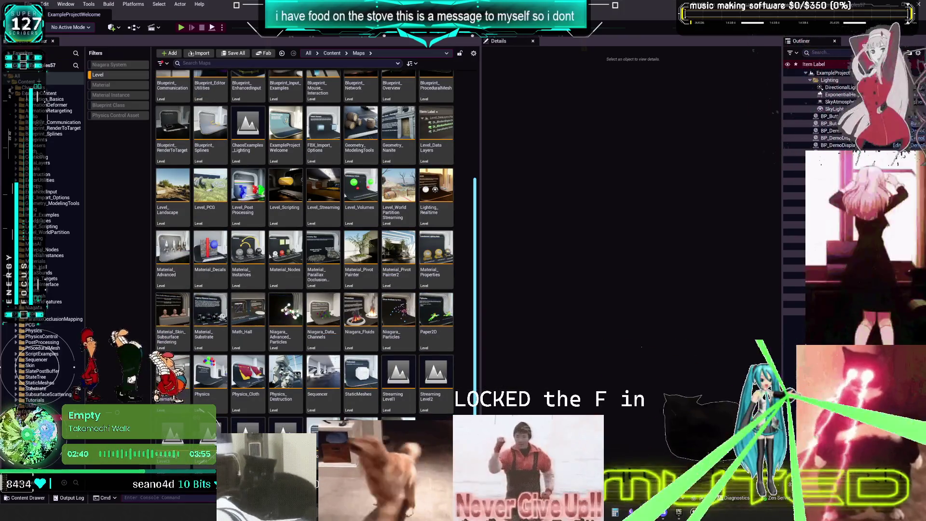
click(426, 405)
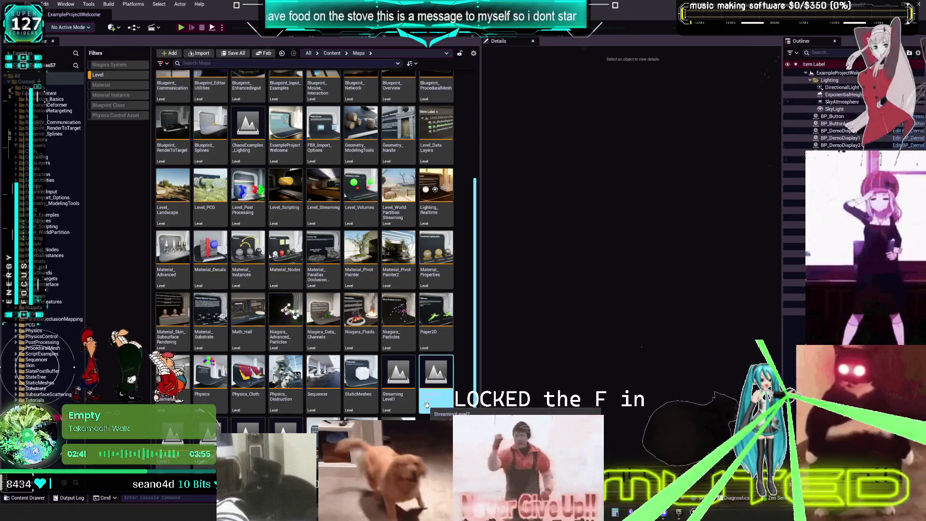
right_click(436, 100)
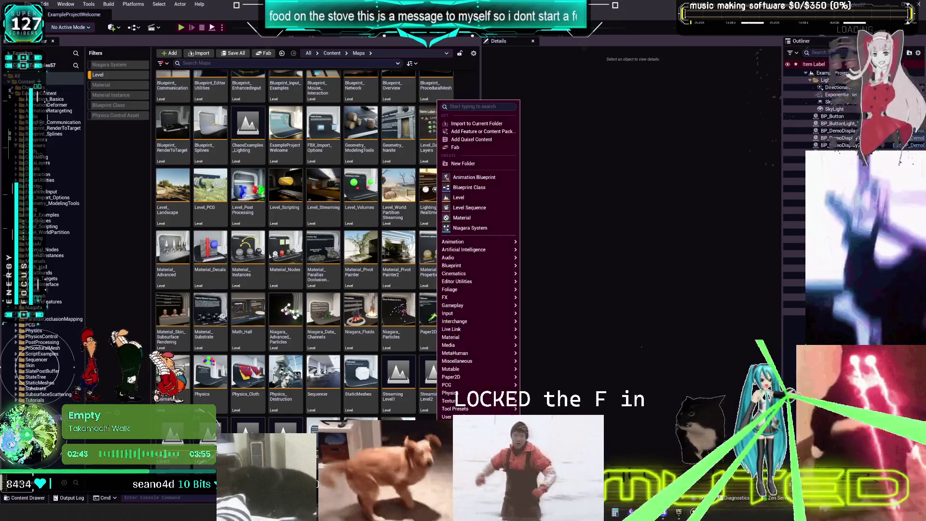
Step: Migrate Animation_PhysicsControl to the Multiplayer - Copy Content folder, overwriting existing assets
key(Escape)
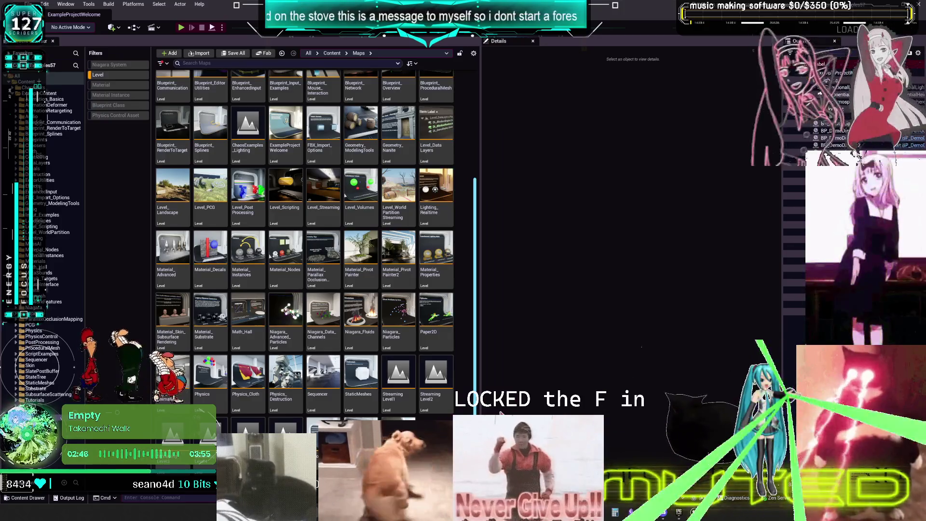
scroll(360, 377, up, 3)
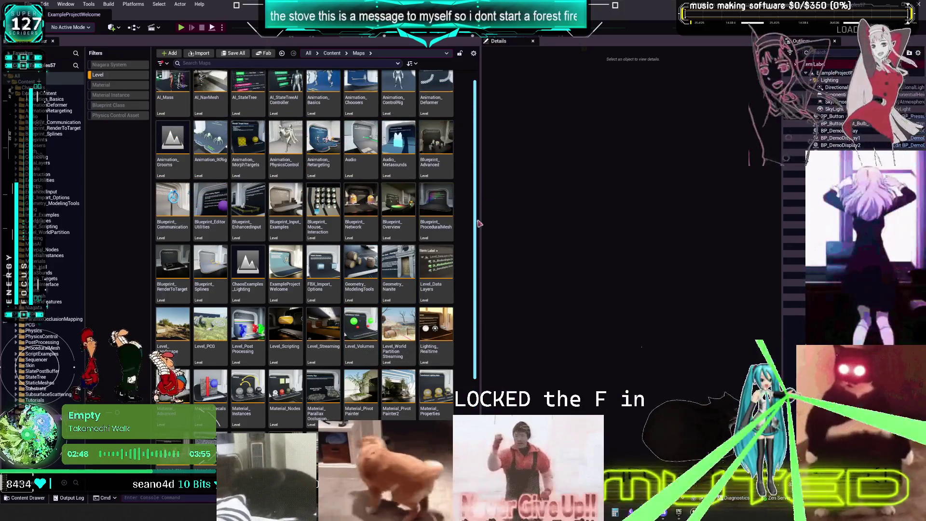
right_click(287, 134)
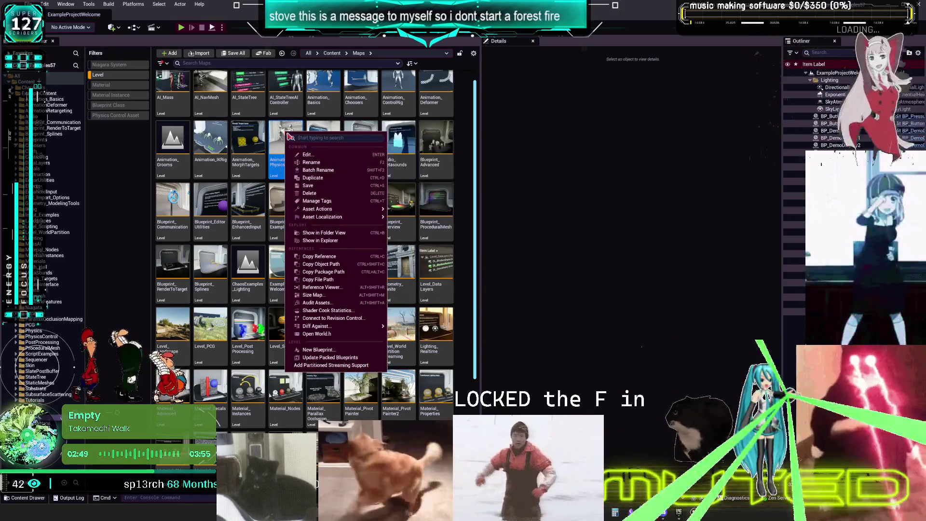
mouse_move(343, 211)
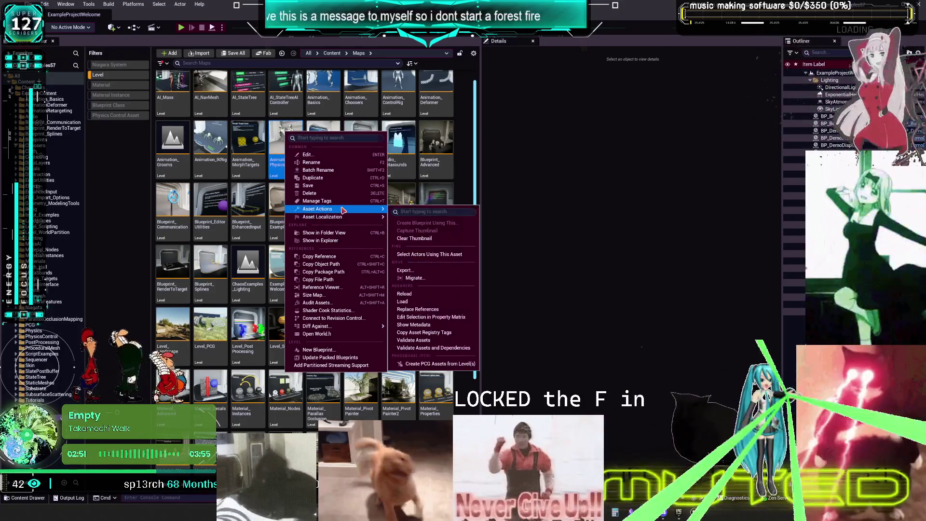
click(425, 289)
click(515, 341)
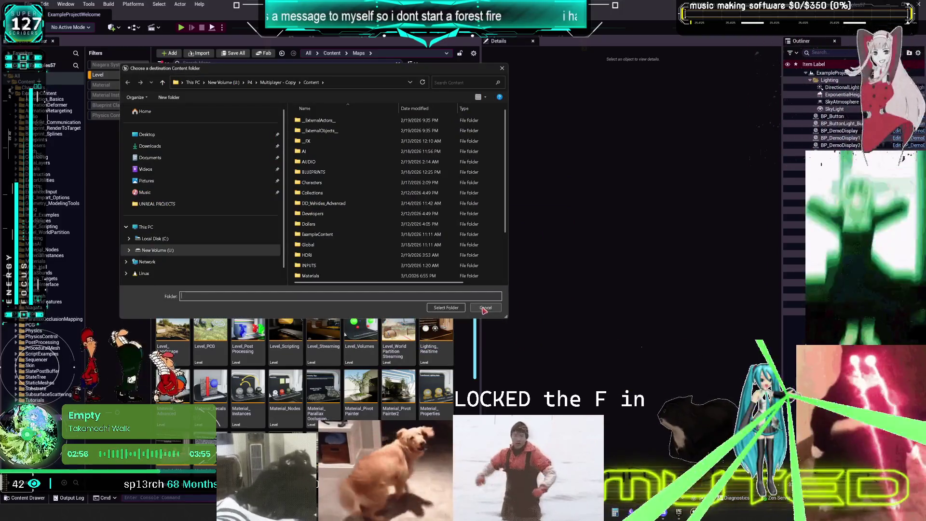
click(440, 308)
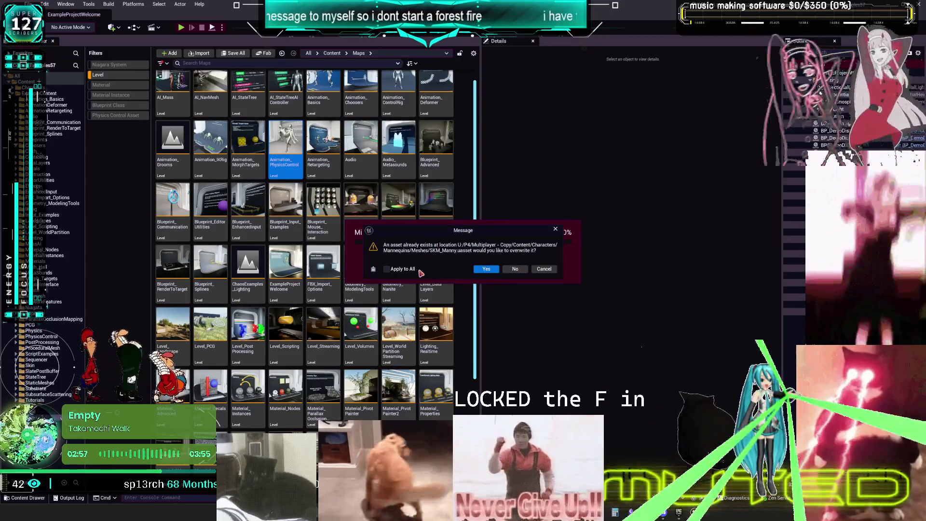
click(386, 269)
click(484, 269)
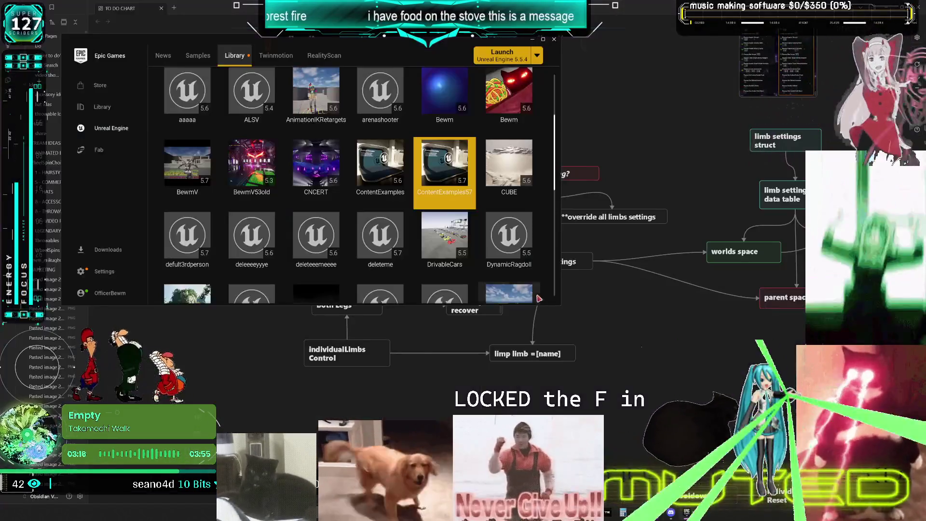
Step: Maximize the Epic Games Launcher window
double_click(426, 51)
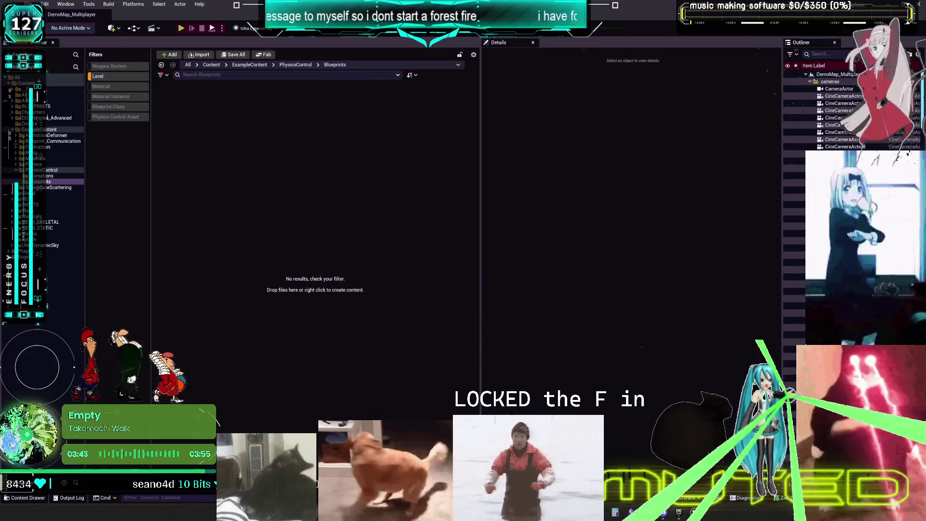
Step: Clear the Level filter and open Animation_PhysicsControl from Content/Maps/Animation
click(102, 75)
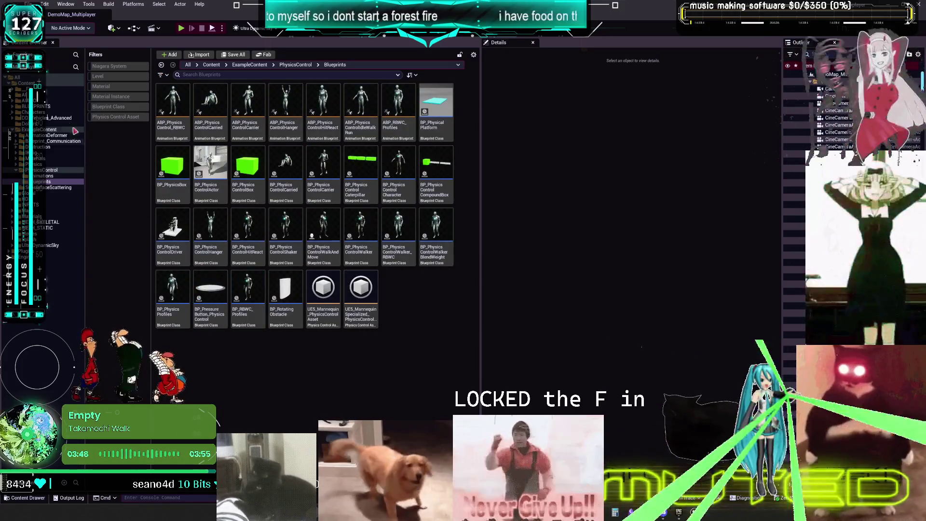
click(63, 210)
double_click(189, 98)
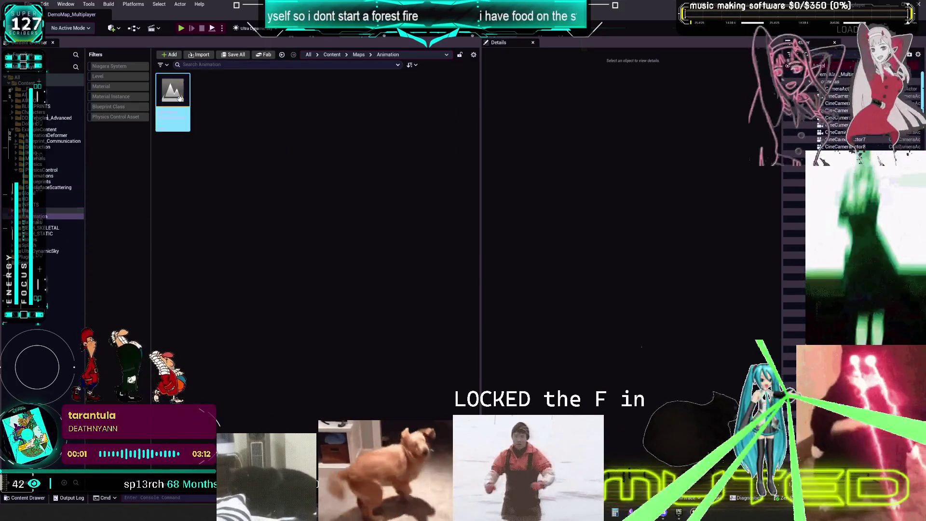
double_click(185, 99)
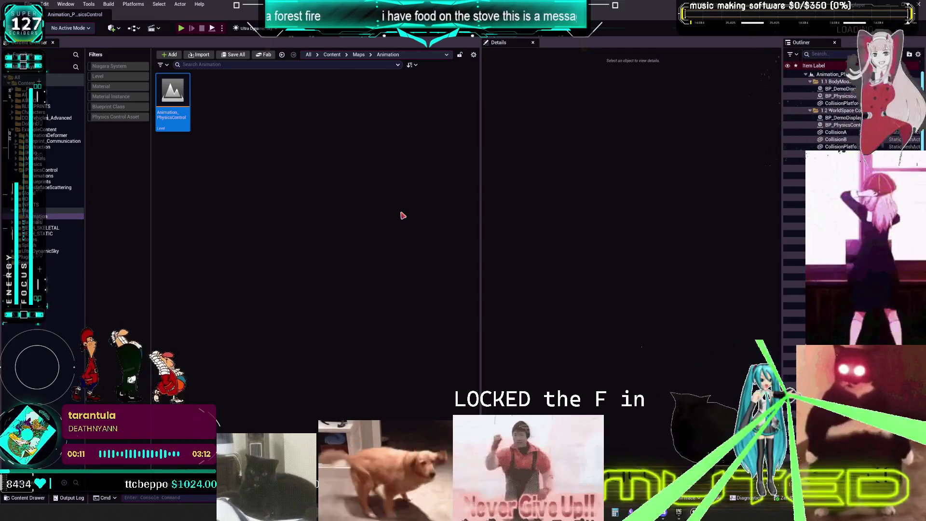
click(66, 4)
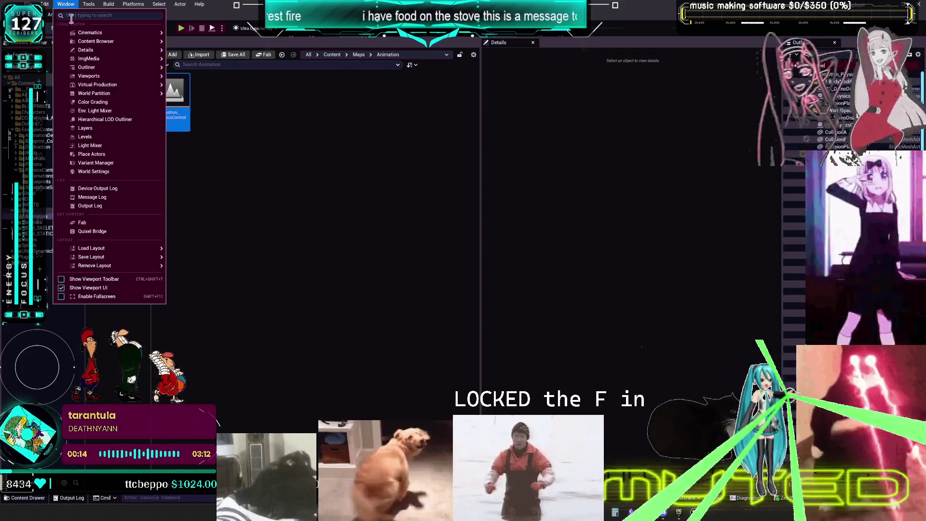
Step: Switch the level viewport to a perspective view with Alt+G
click(460, 233)
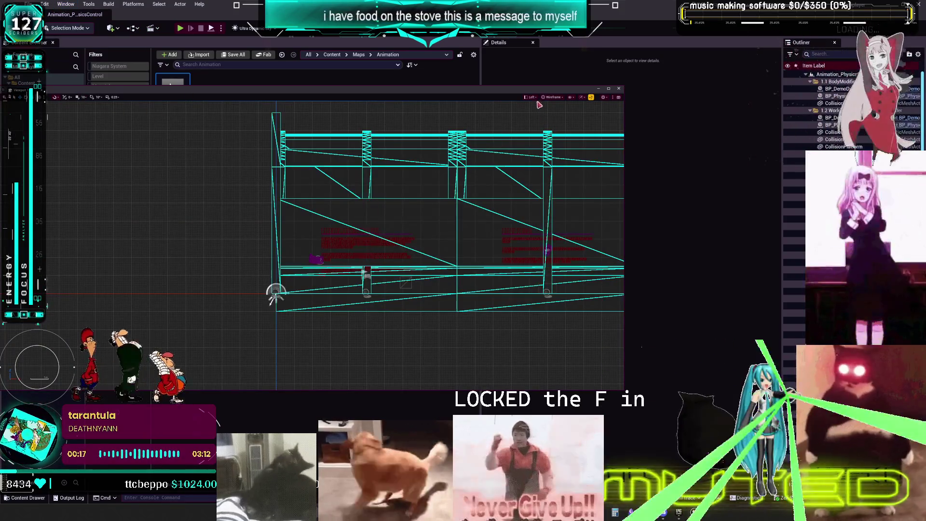
right_click(551, 126)
key(alt+g)
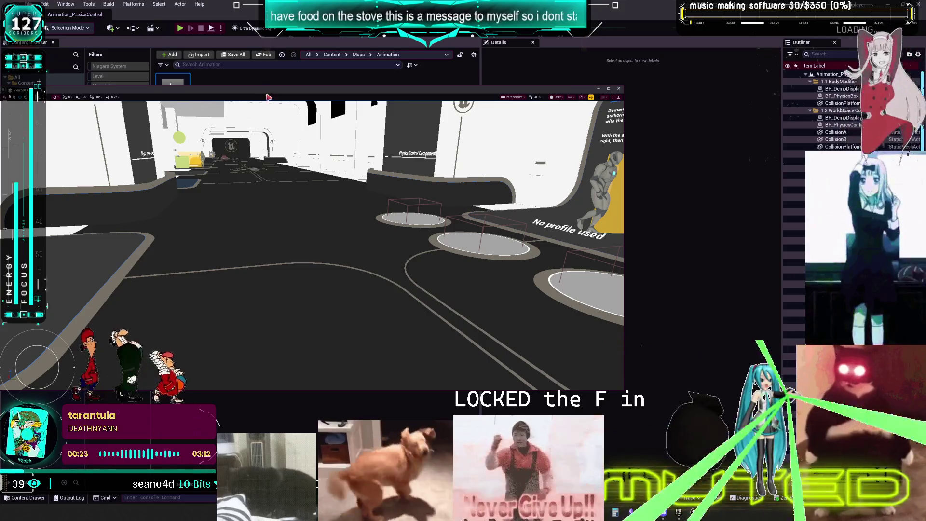
Step: Place BP_ThirdPersonMikuRacer from MESH_SKELETAL/MikuRacer into the level
mouse_move(331, 96)
mouse_down()
mouse_move(418, 106)
mouse_move(428, 158)
mouse_up()
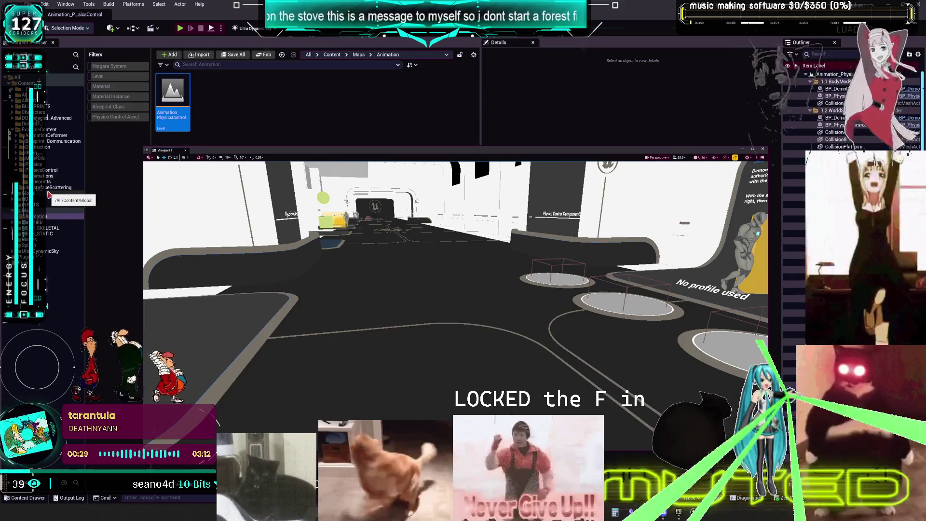
click(43, 228)
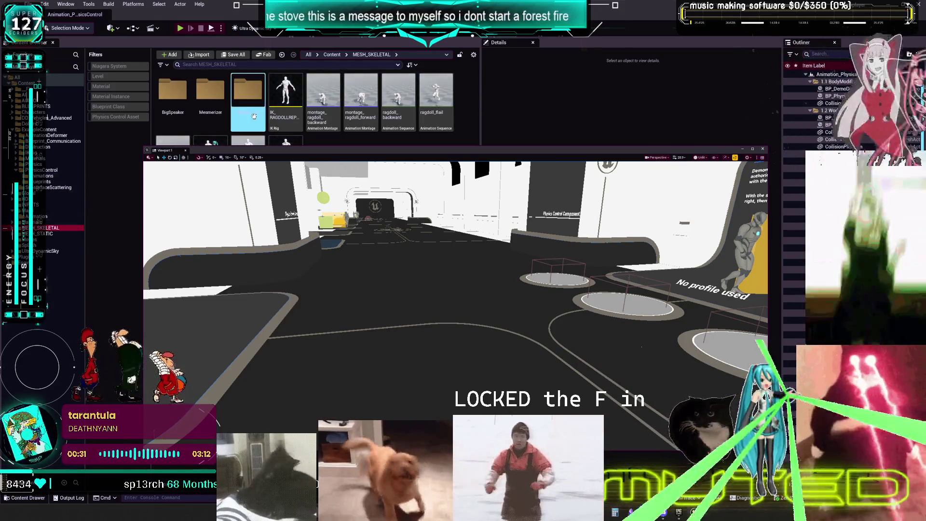
drag(278, 148, 274, 191)
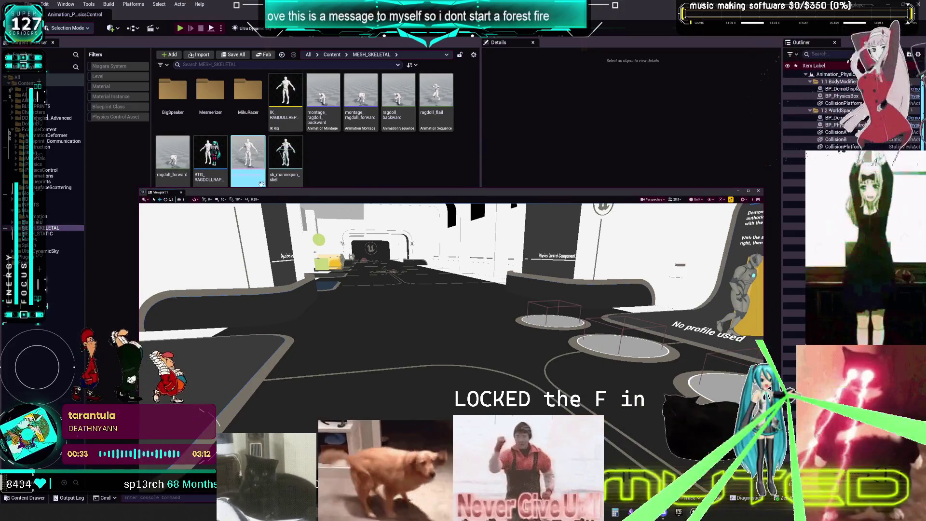
double_click(259, 96)
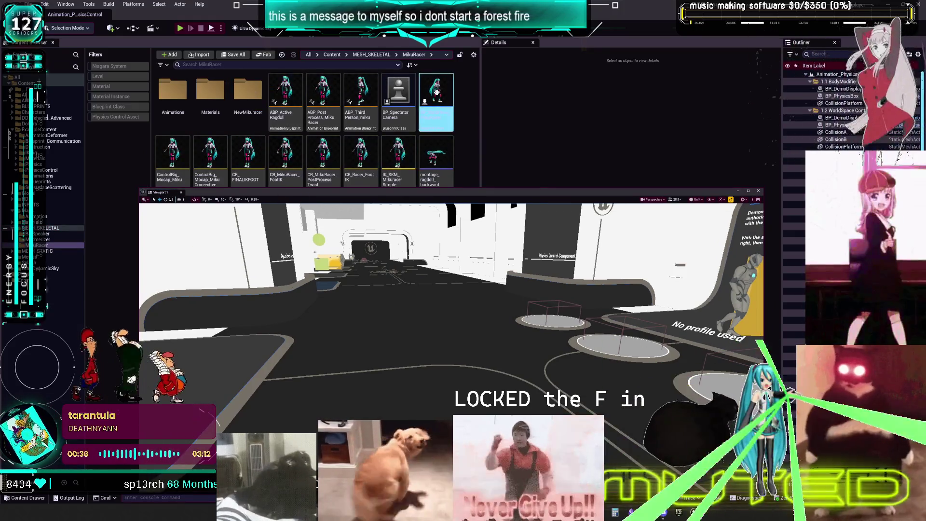
drag(437, 92, 424, 332)
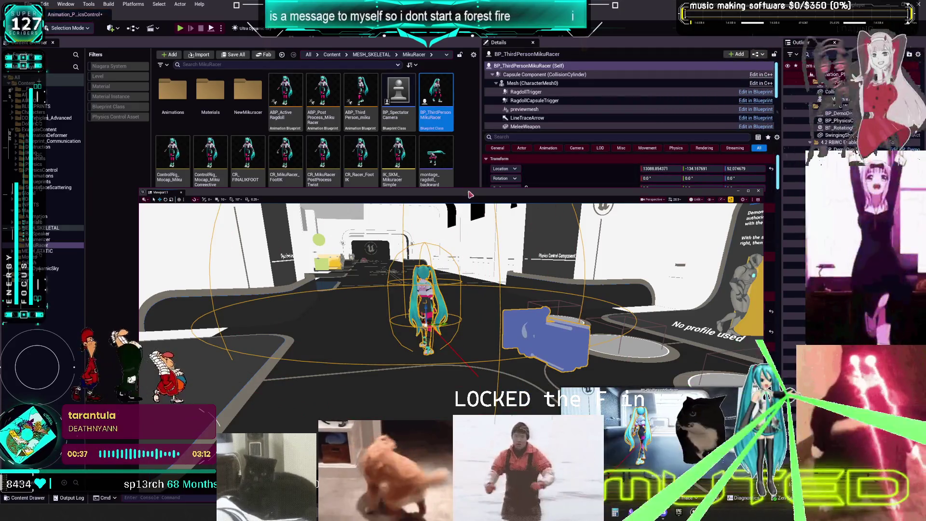
drag(434, 192, 165, 141)
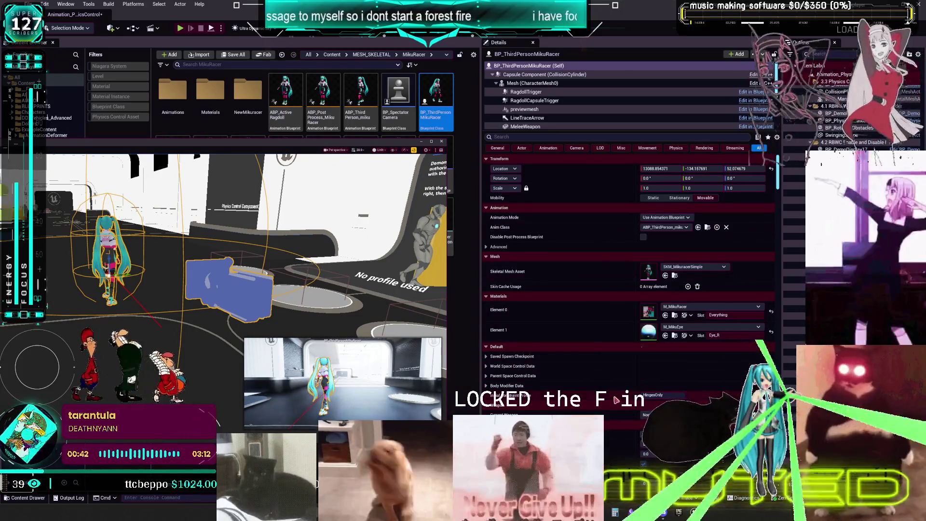
Step: Collapse Physics, filter the Miku racer's Details to Actor, and expand Advanced
scroll(655, 400, down, 1)
click(658, 392)
click(658, 394)
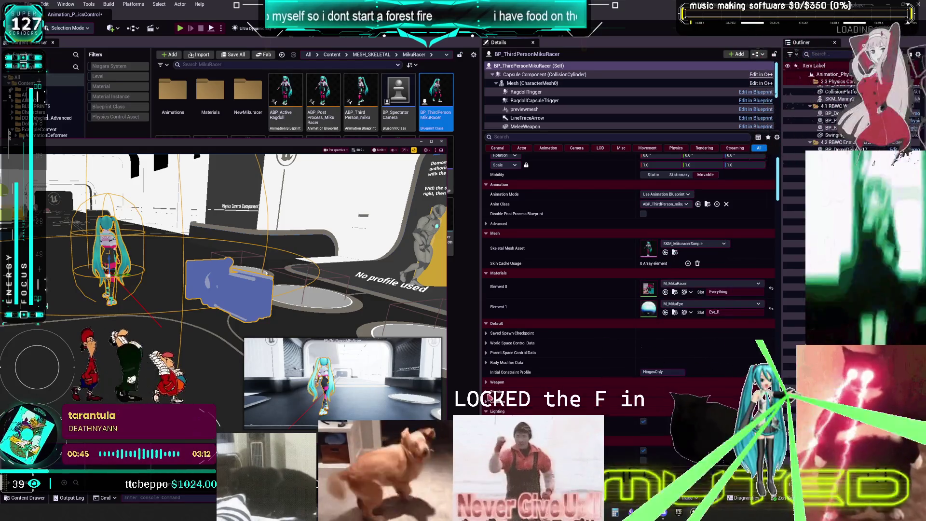
click(594, 393)
scroll(550, 183, down, 3)
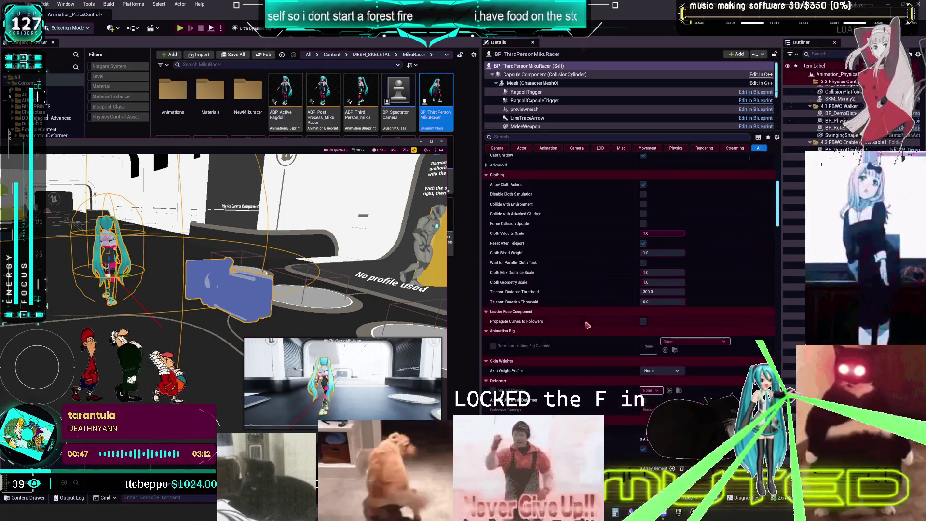
scroll(550, 183, up, 3)
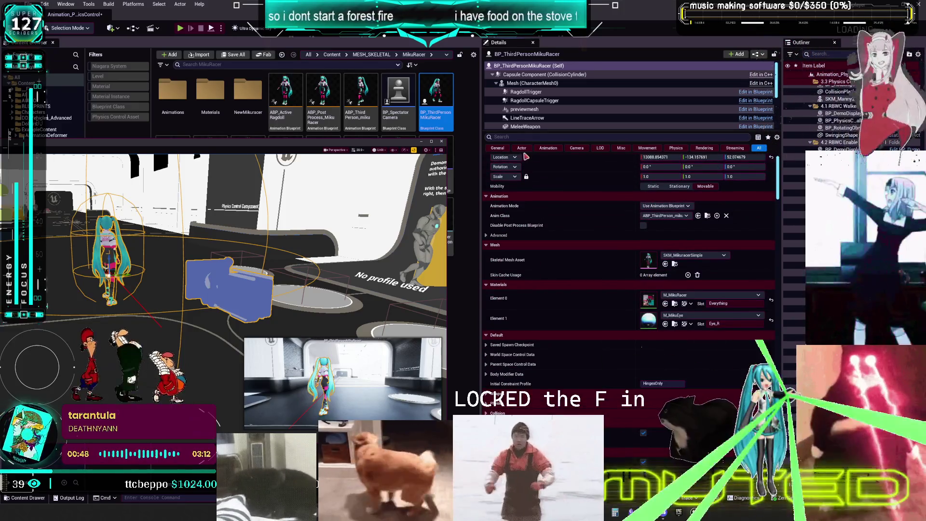
click(521, 148)
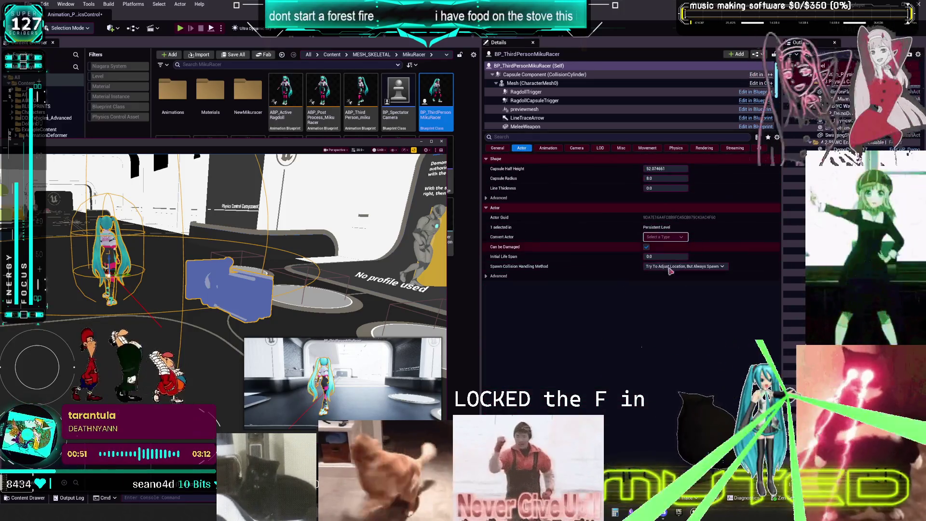
click(499, 276)
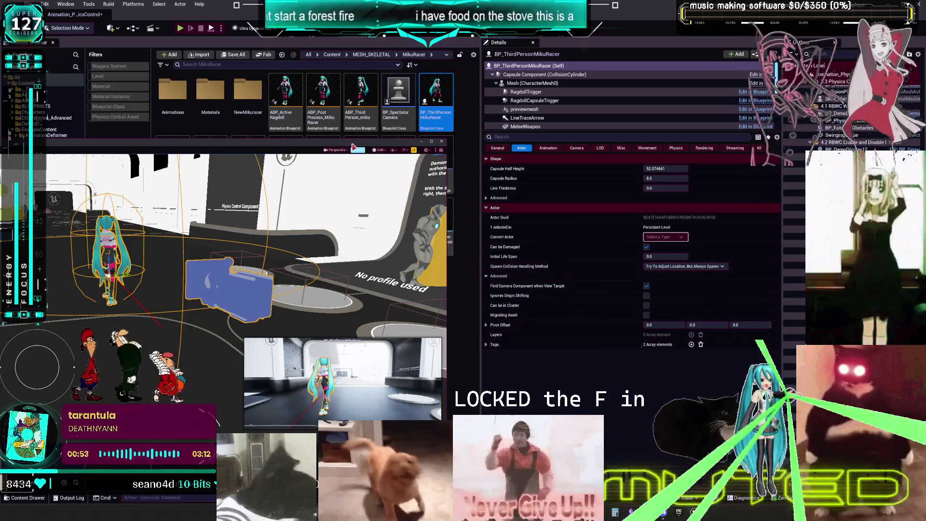
drag(652, 178, 649, 180)
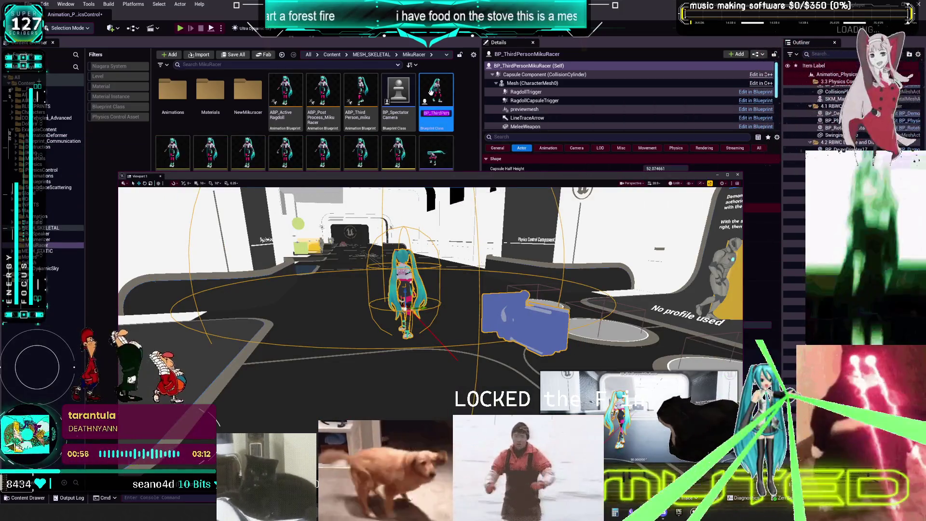
Step: Set CE_Game's pawn class to BP_ThirdPersonMikuRacer and start Play-in-Editor
mouse_move(457, 179)
mouse_down()
mouse_move(464, 157)
mouse_move(144, 34)
mouse_up()
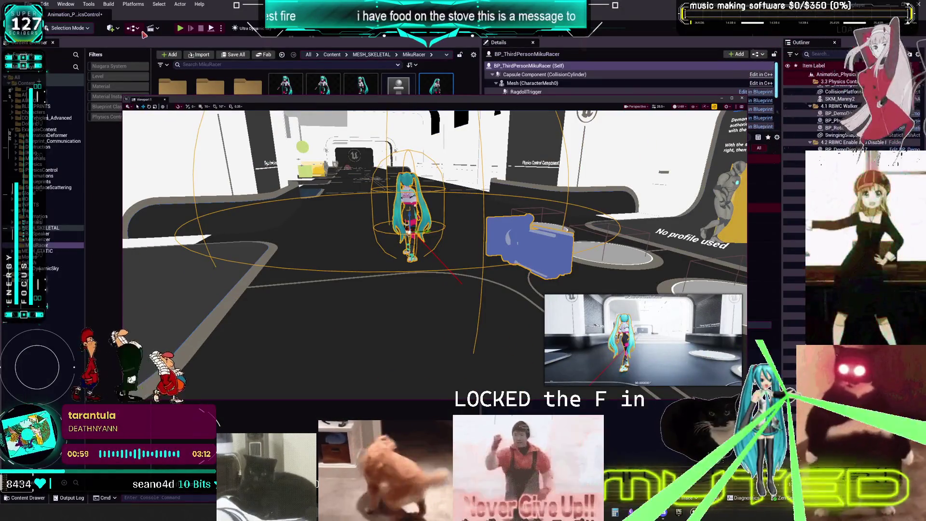
click(143, 32)
mouse_move(222, 114)
mouse_move(312, 132)
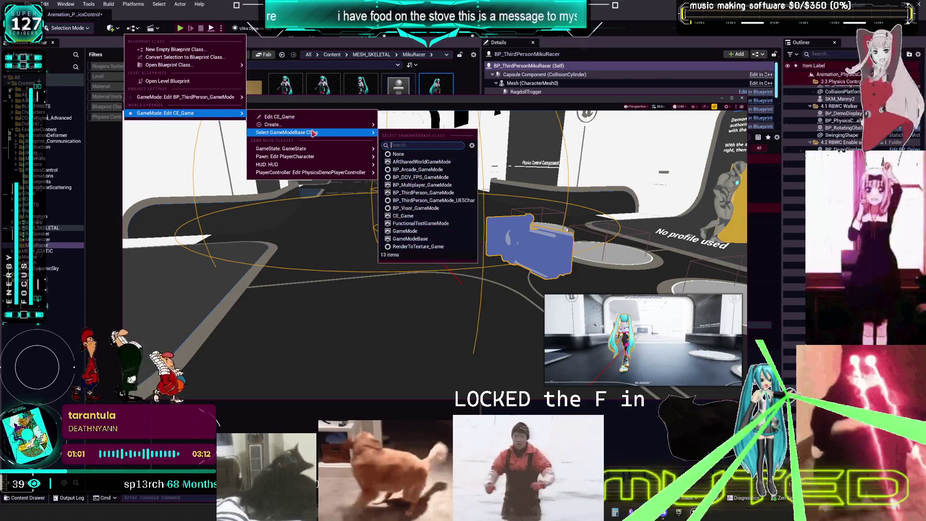
mouse_move(343, 158)
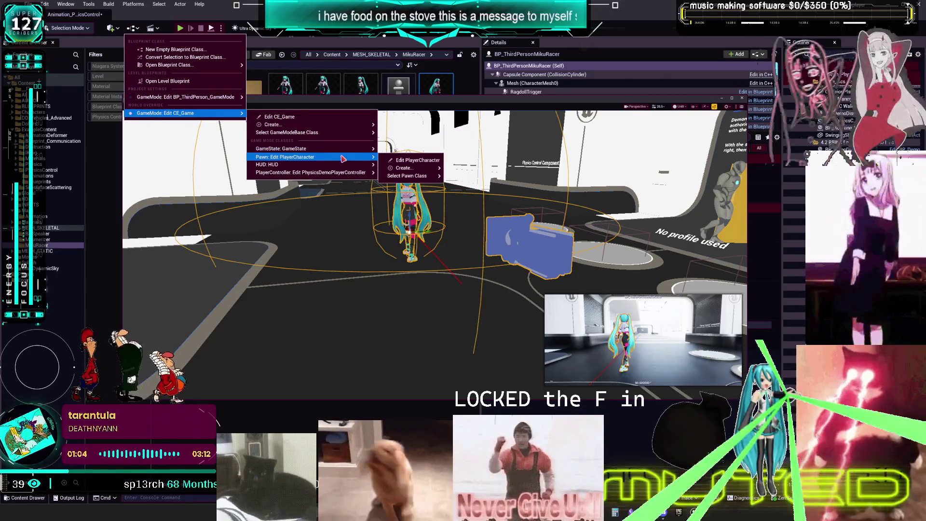
mouse_move(408, 176)
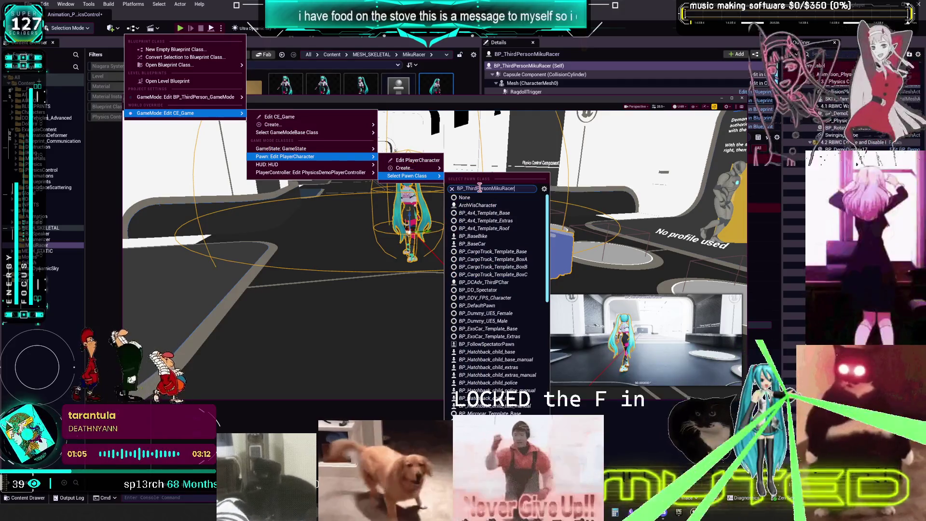
text(miku)
click(478, 205)
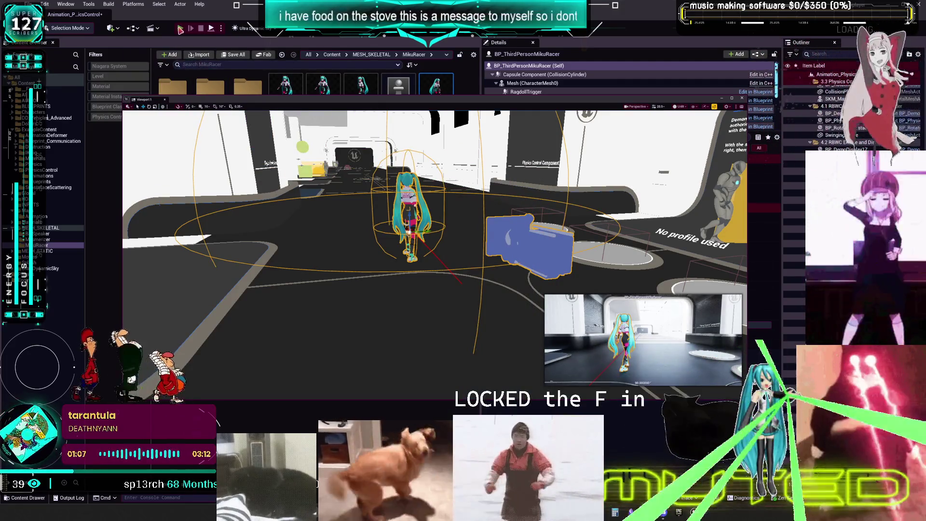
click(180, 29)
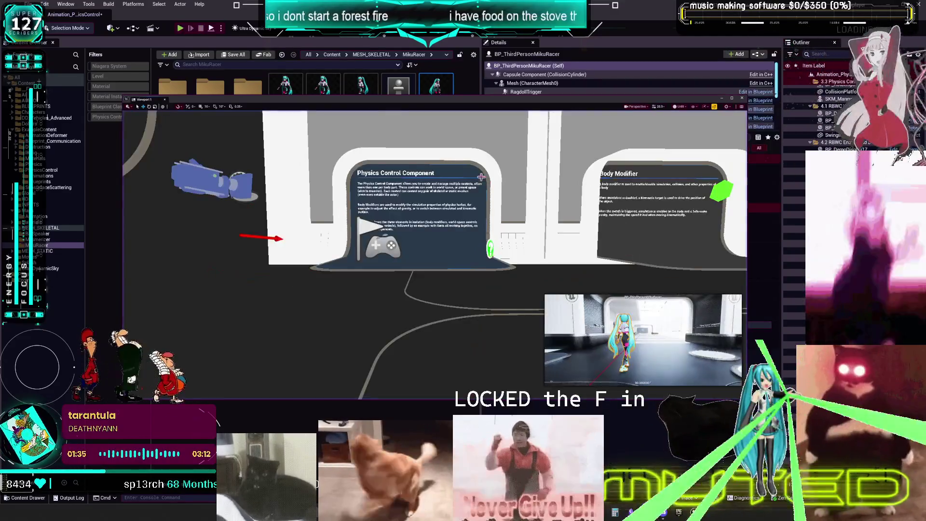
Step: Close the floating Viewport 1 window after play-testing the Miku racer
click(744, 99)
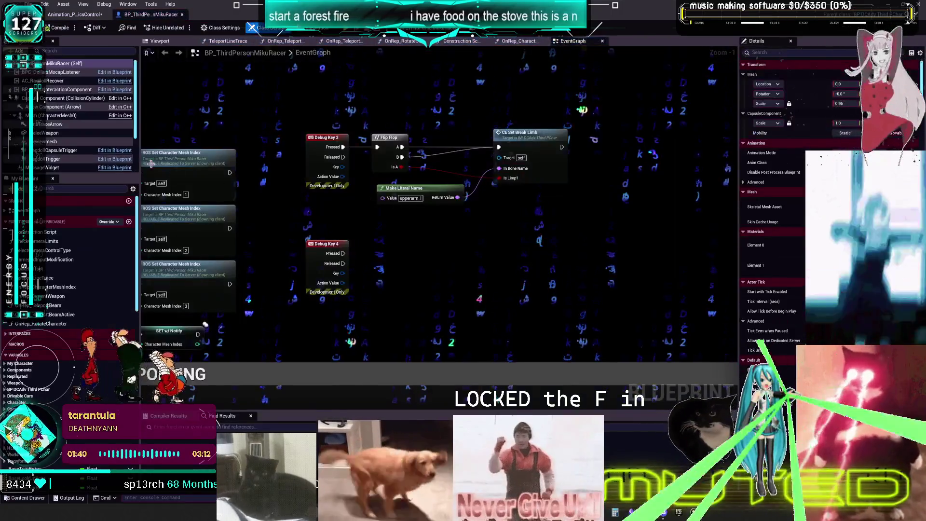
scroll(54, 163, down, 1)
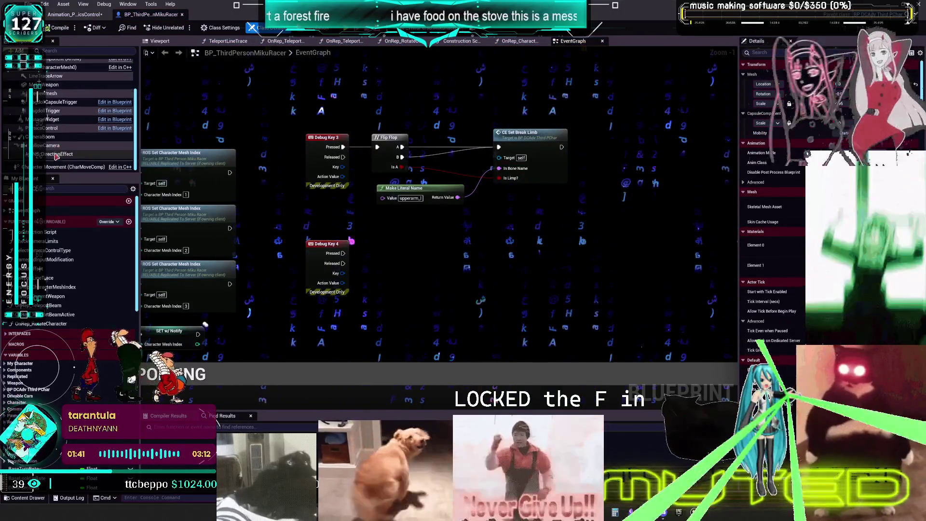
click(48, 137)
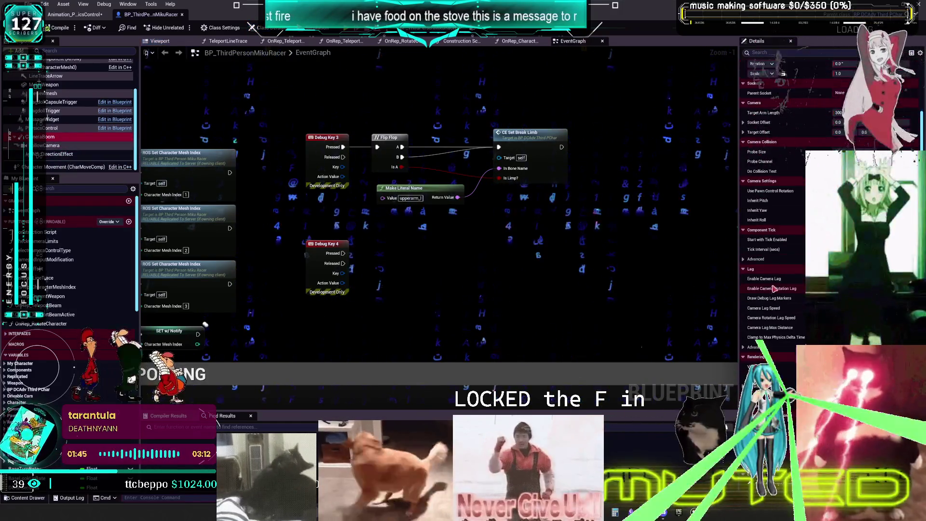
scroll(772, 193, down, 3)
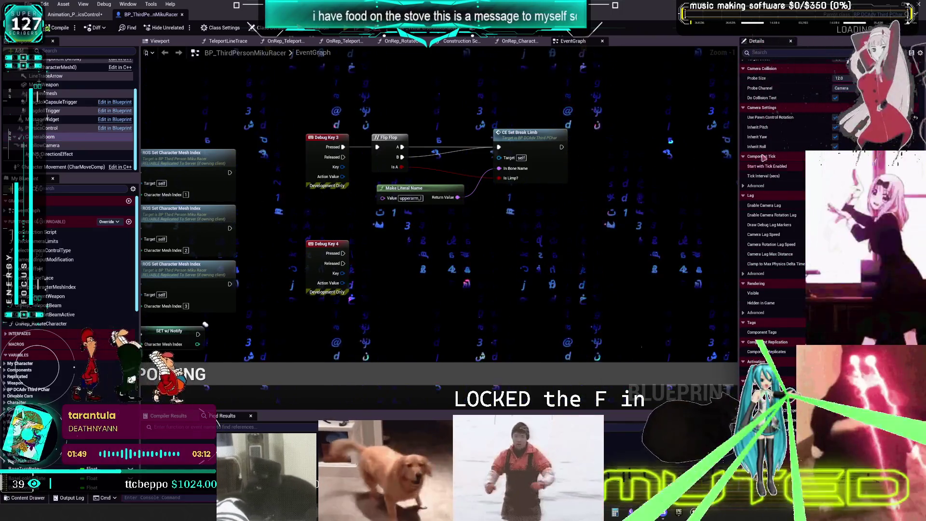
scroll(792, 242, up, 3)
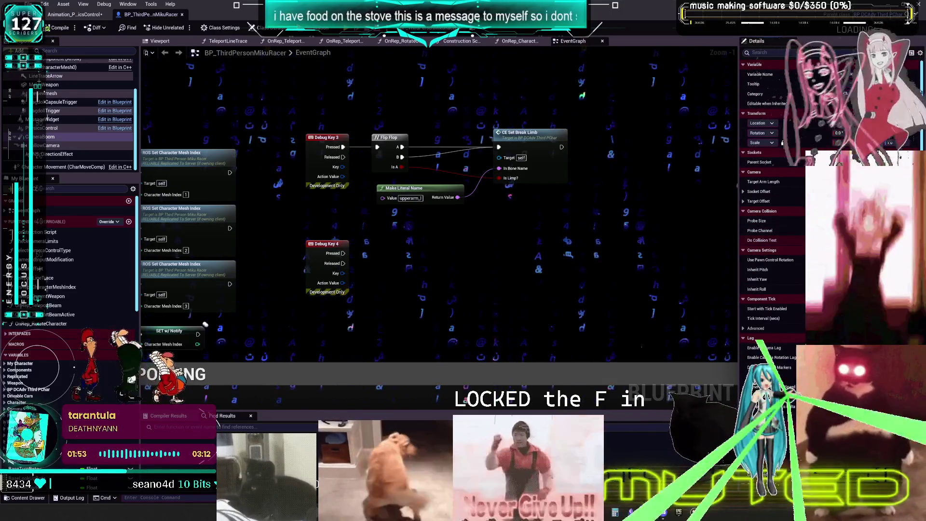
scroll(73, 116, up, 3)
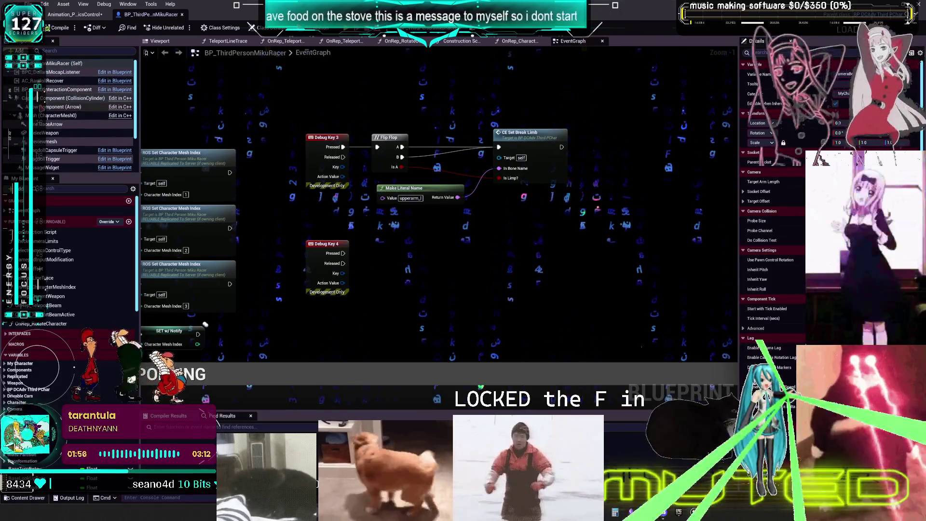
click(58, 115)
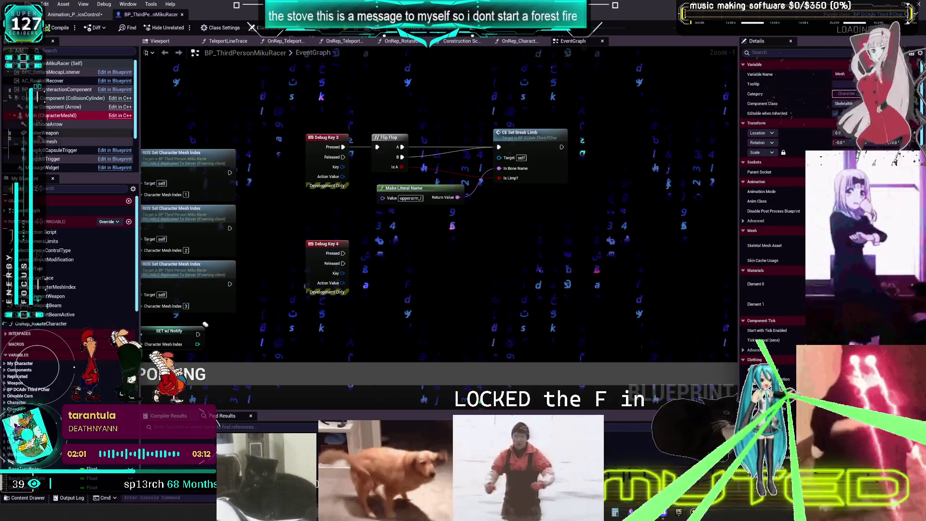
scroll(72, 142, down, 3)
click(53, 147)
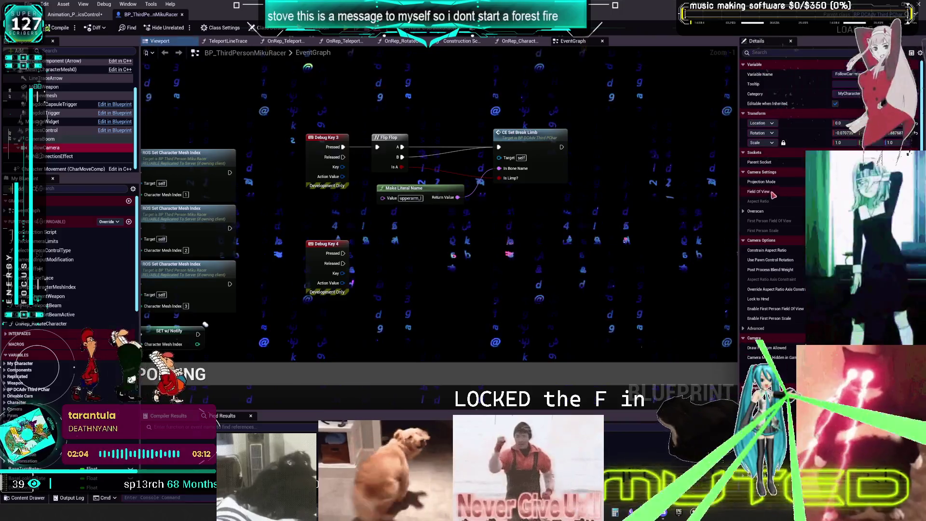
click(48, 139)
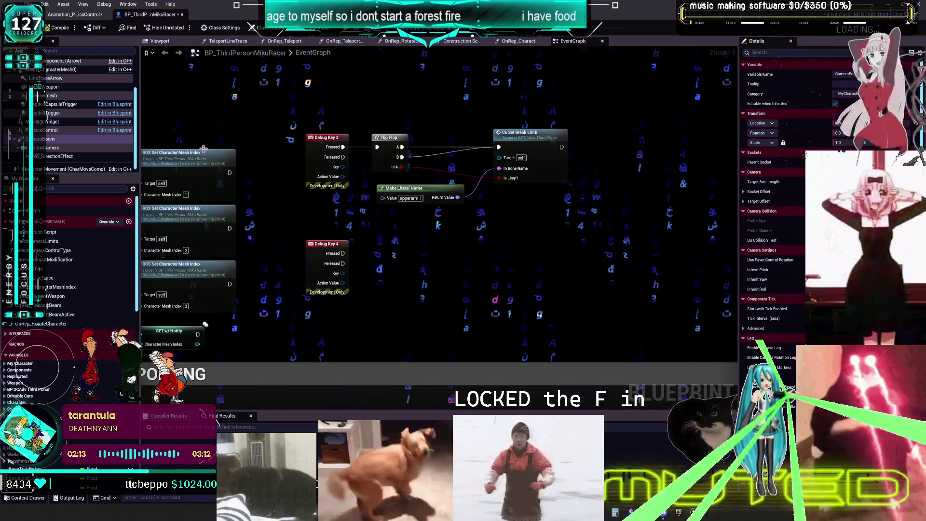
click(160, 41)
Step: Frame the CameraBoom and swing it up around the Miku racer character
click(58, 141)
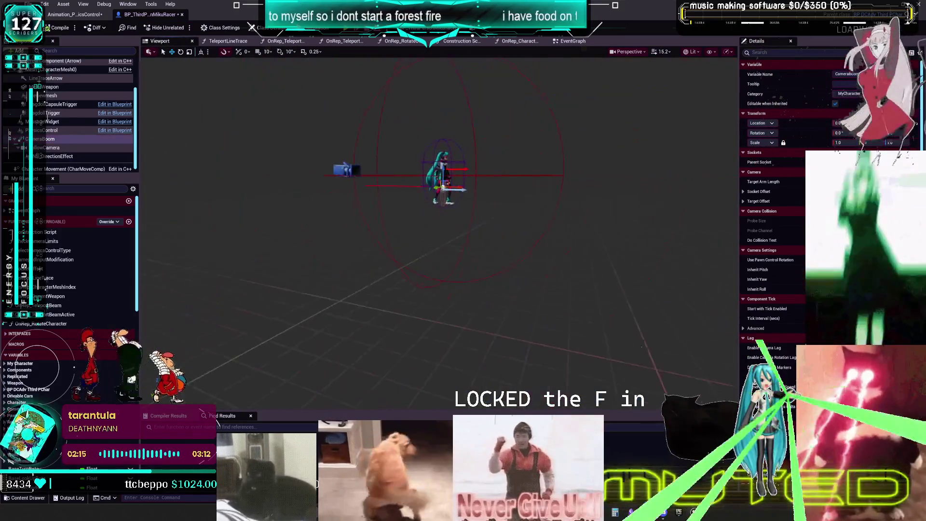
key(f)
key(f)
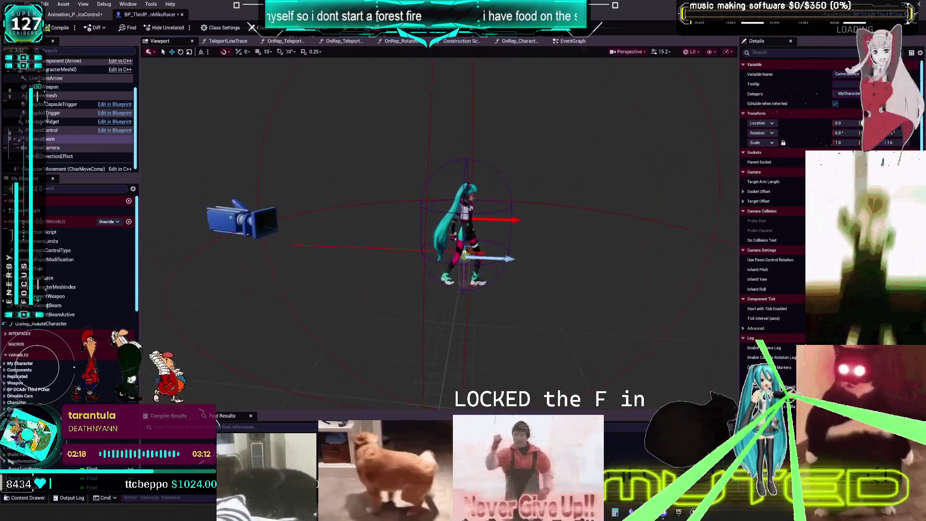
drag(616, 350, 611, 300)
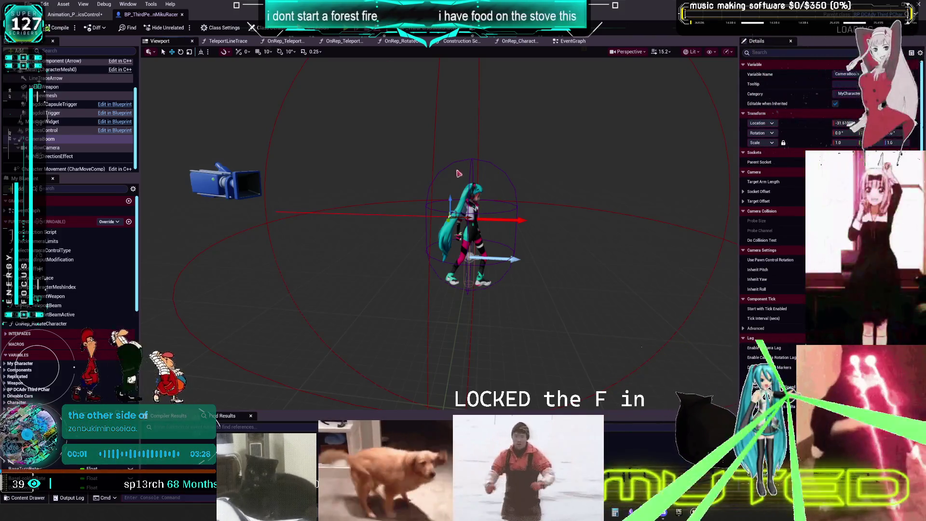
Step: Return to the Miku racer blueprint and start a play-in-editor session with Alt+P
click(76, 14)
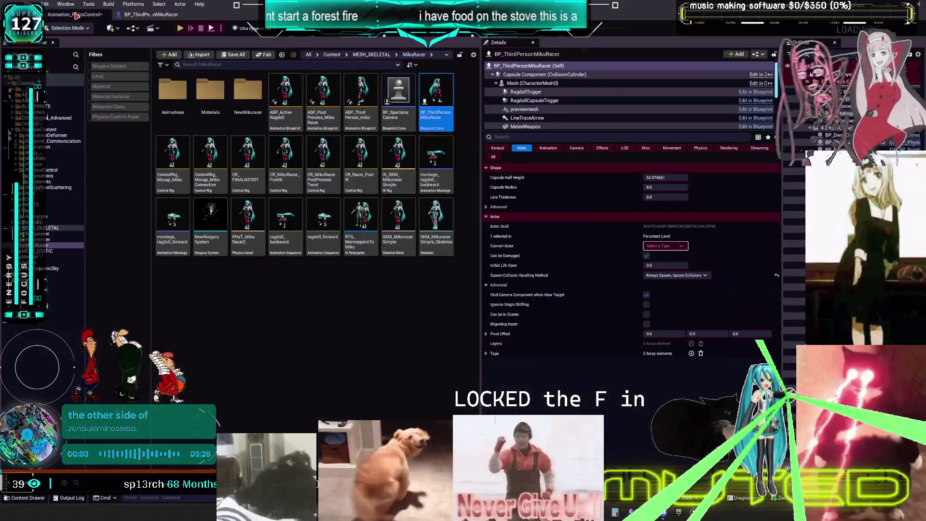
click(150, 14)
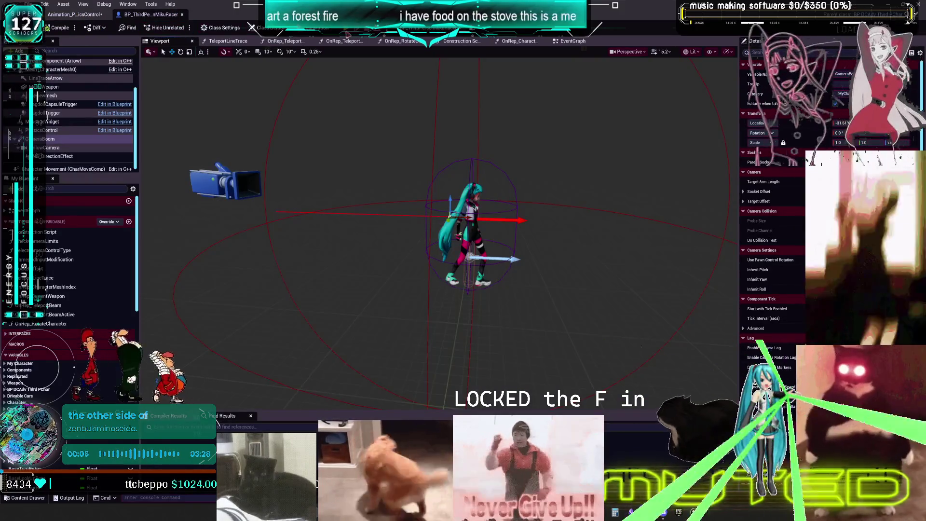
key(alt+p)
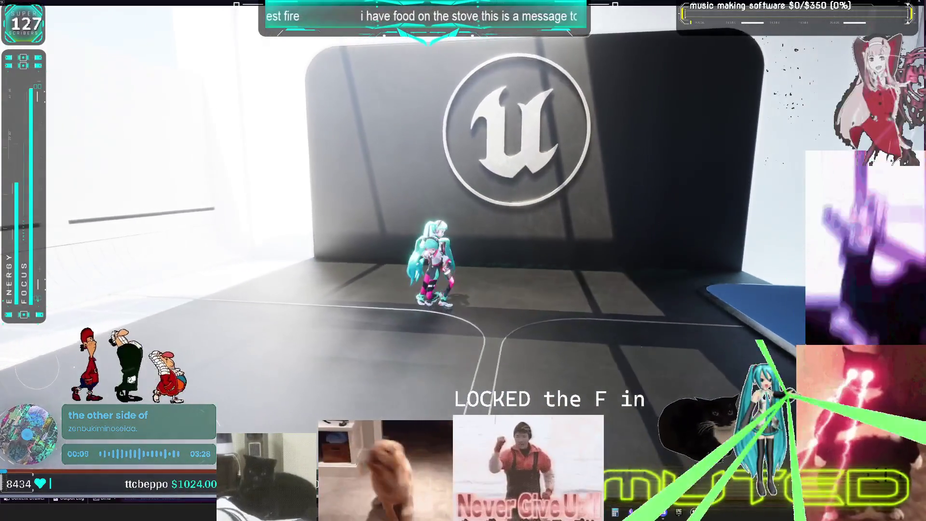
Step: Walk Miku back toward the camera and the physics control panels, then stop the session
key(s)
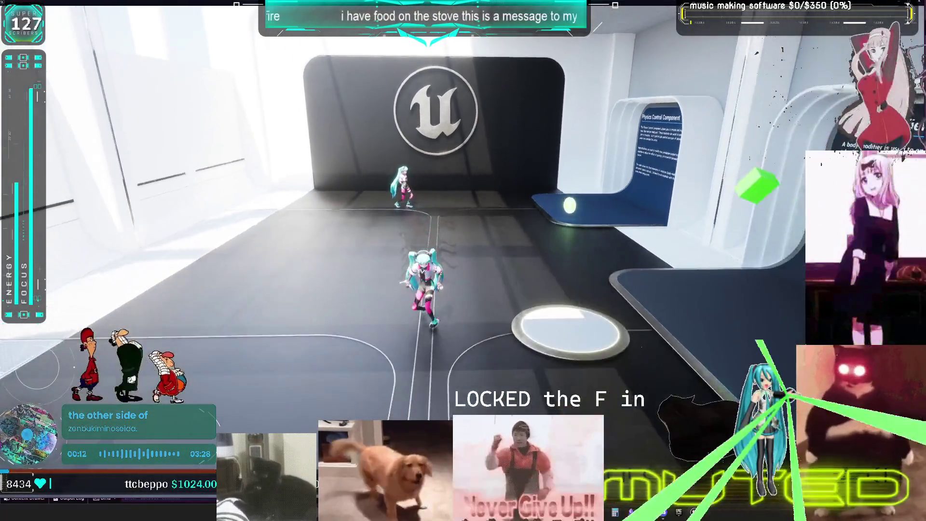
key(d)
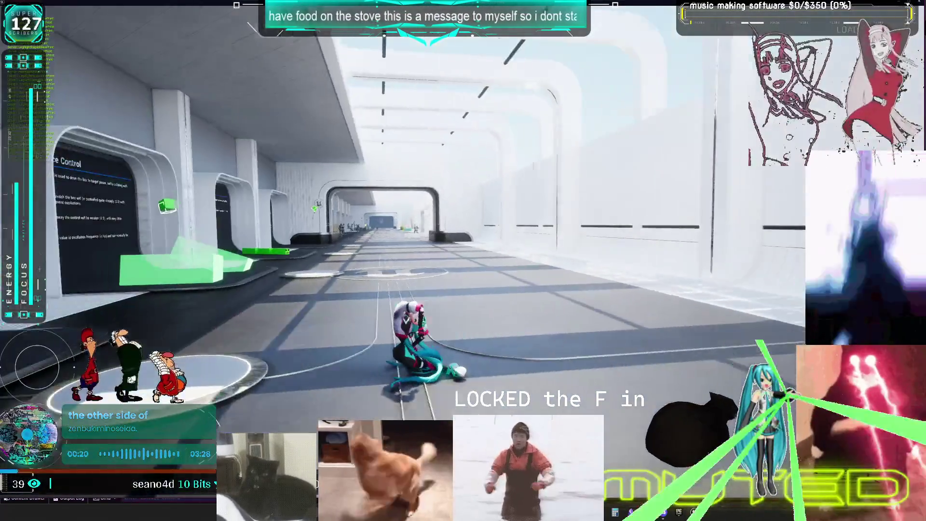
key(Escape)
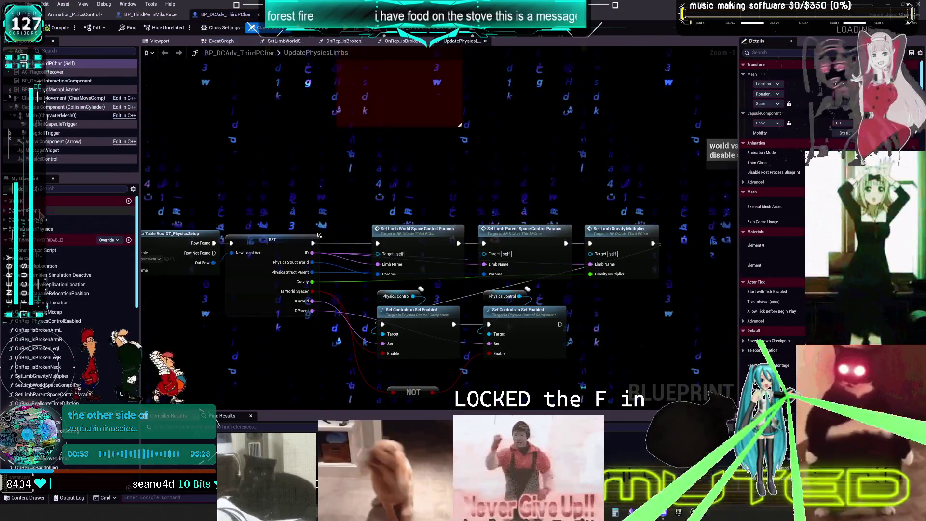
Step: Zoom around the Cut entrance logic in the EventGraph, then open the CharacterPhysics graph
double_click(64, 212)
scroll(510, 142, up, 11)
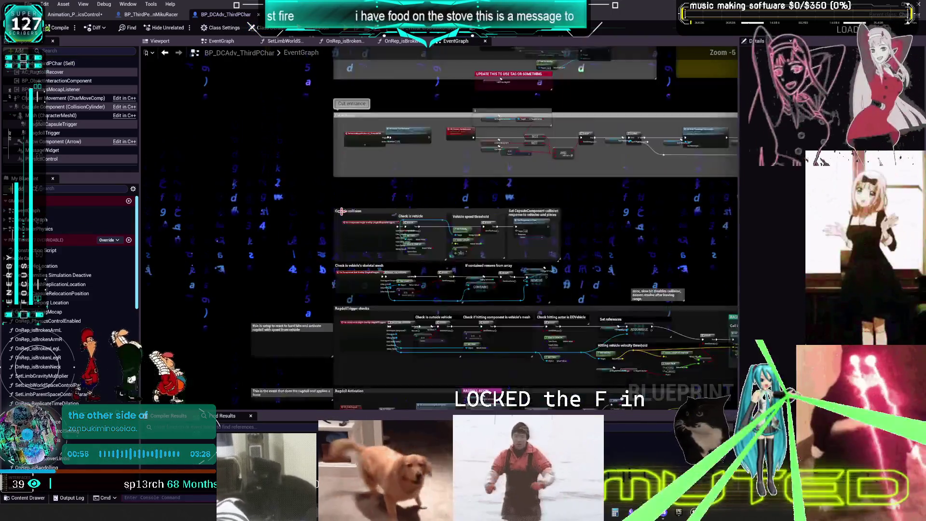
scroll(369, 246, down, 3)
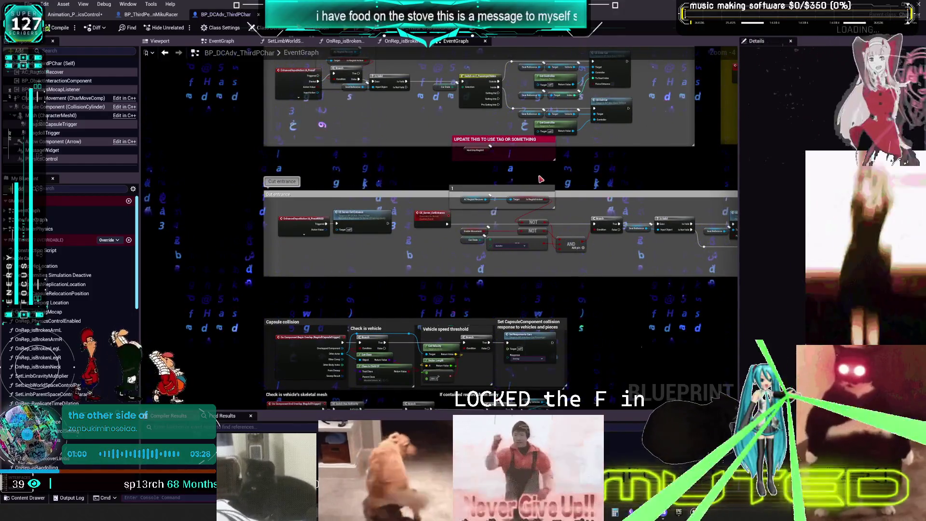
scroll(506, 161, up, 4)
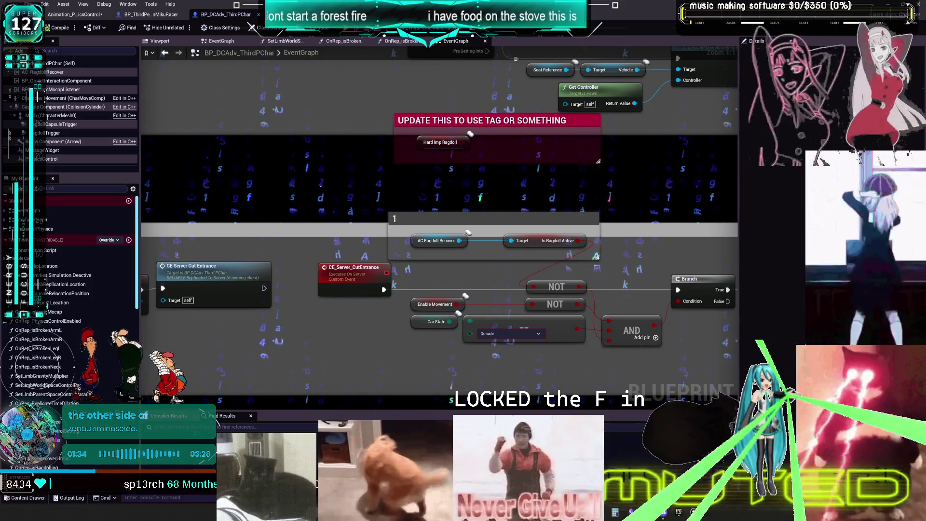
scroll(369, 260, down, 3)
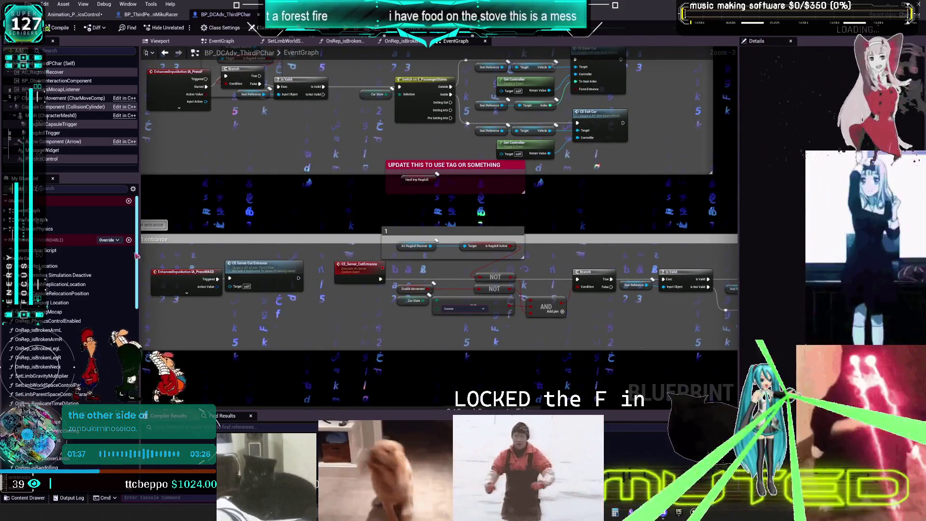
click(47, 230)
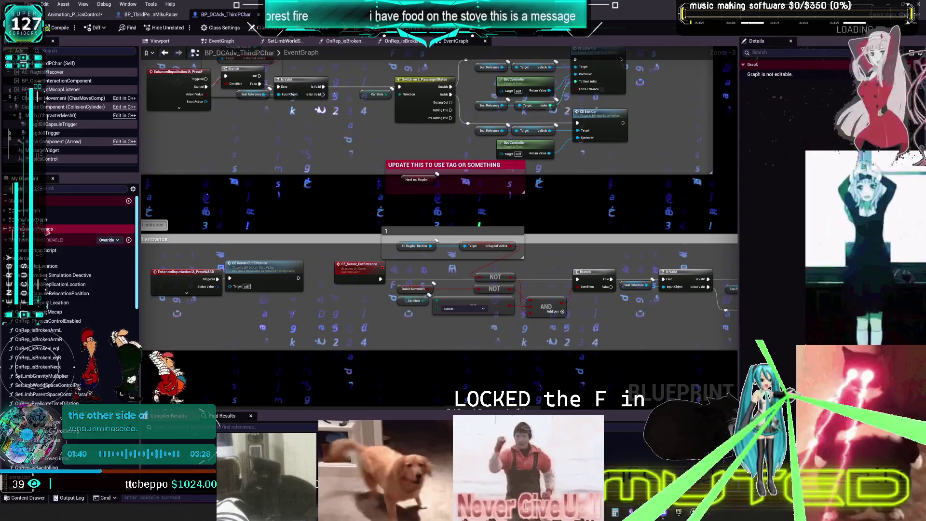
double_click(47, 230)
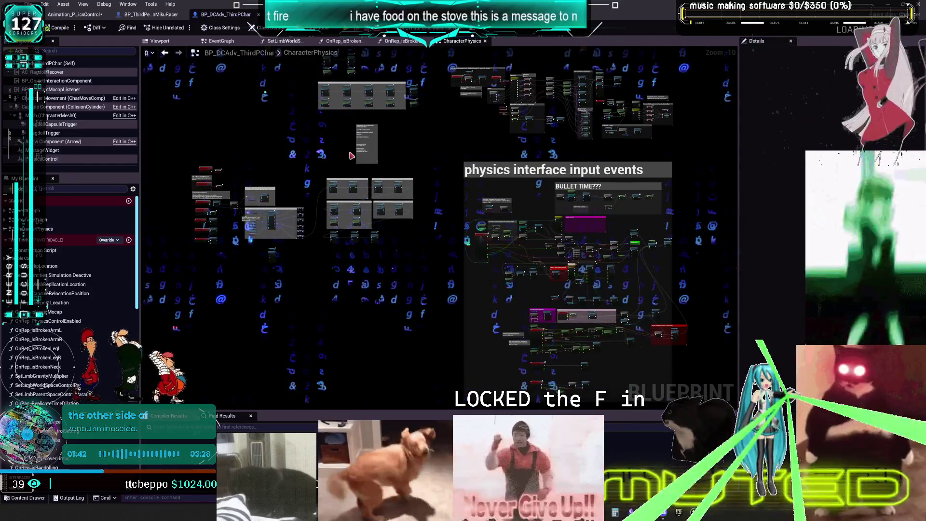
Step: Zoom the CharacterPhysics graph to 1:1 and select the ROS_InitializeCharacterPhysics event
scroll(350, 156, up, 9)
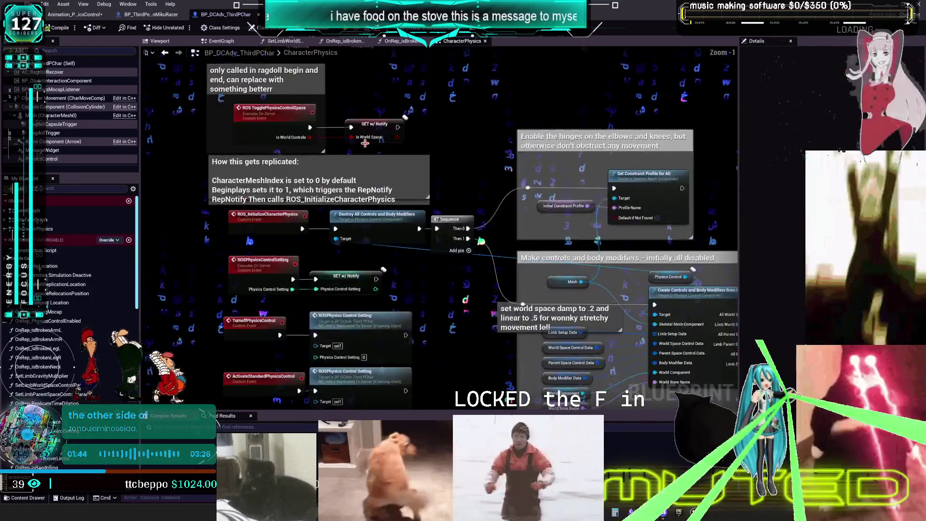
scroll(365, 144, up, 1)
click(249, 243)
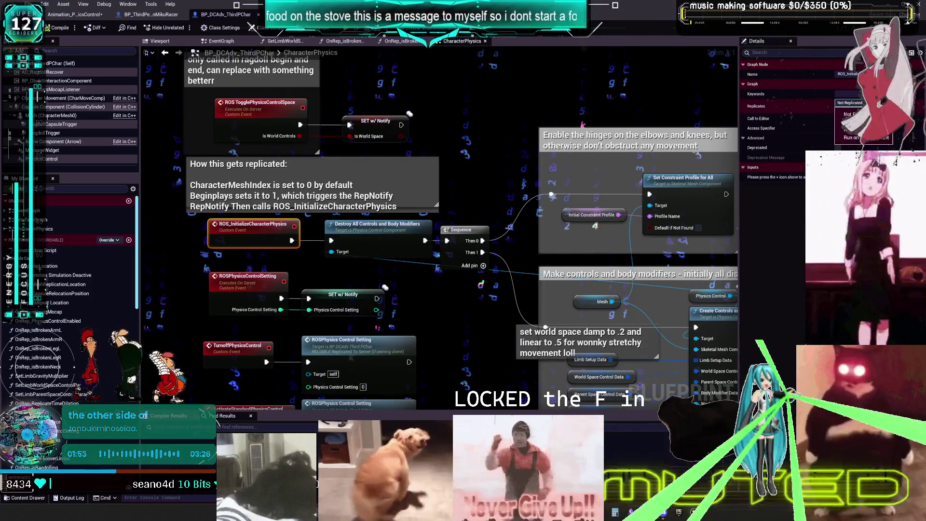
Step: Reselect ROS_InitializeCharacterPhysics and scroll through the CharacterPhysics graph to review its details
click(481, 107)
click(276, 230)
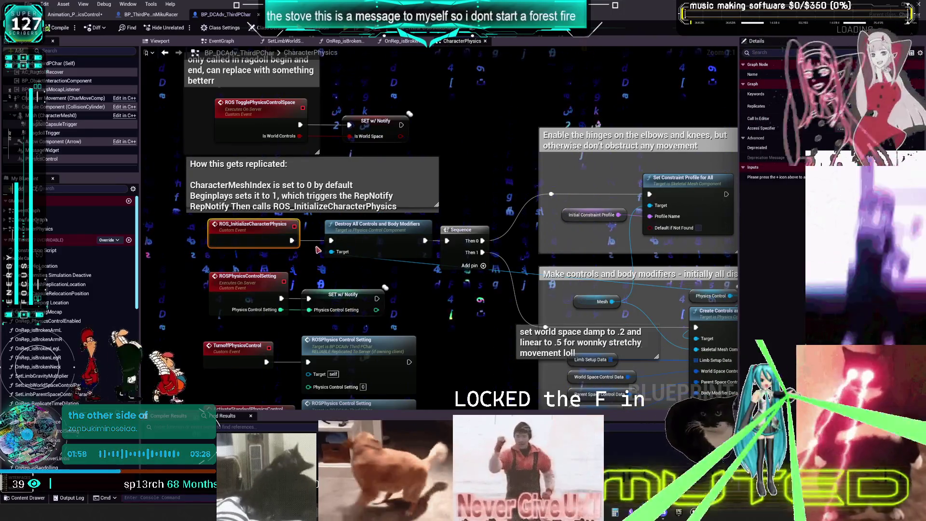
scroll(494, 154, down, 1)
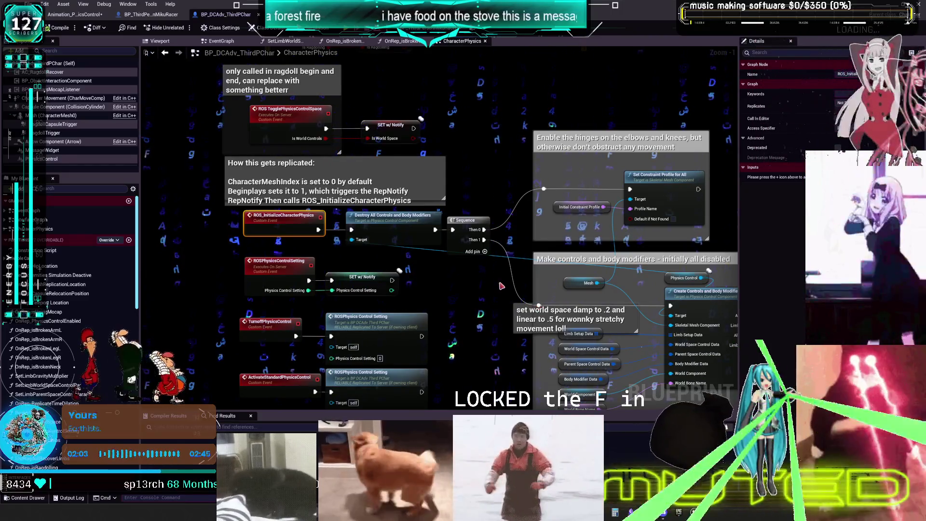
scroll(462, 235, down, 4)
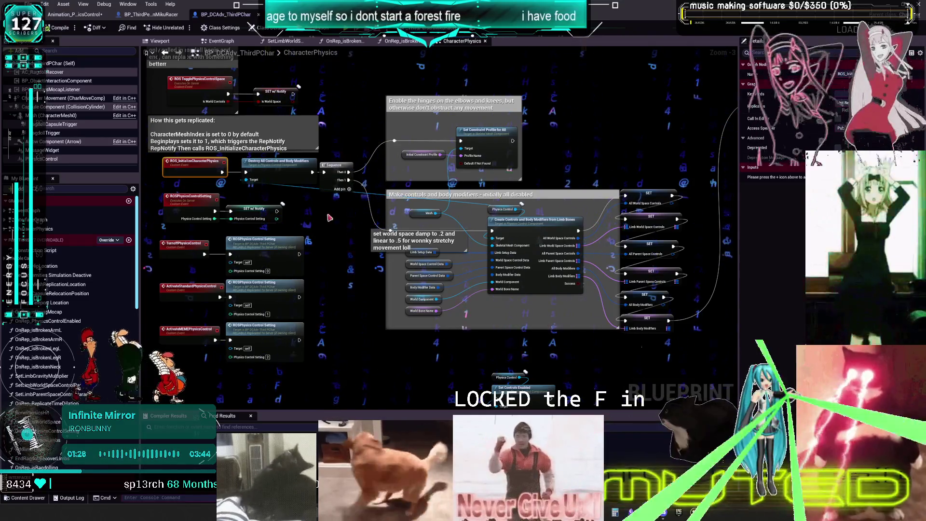
scroll(338, 220, up, 2)
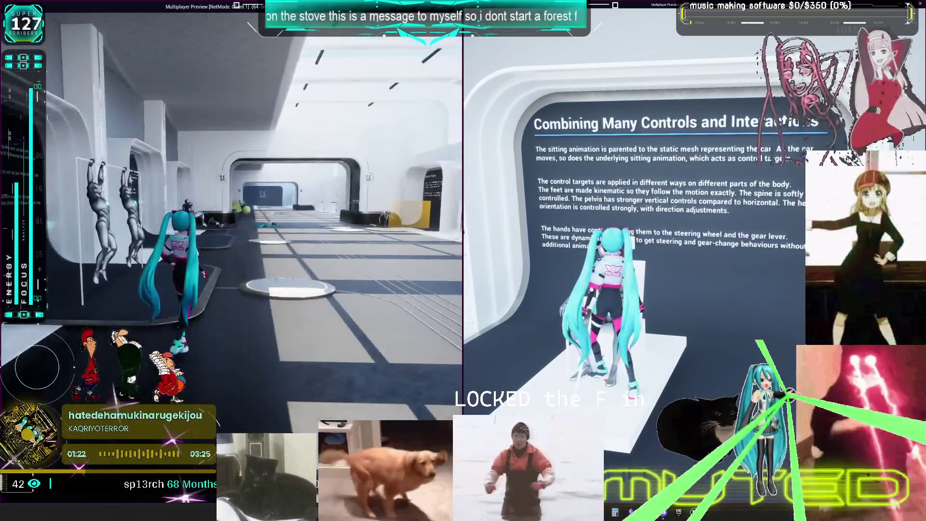
Step: Walk the left player's Miku down the corridor to the Combining Many Controls and Interactions exhibit
key(w)
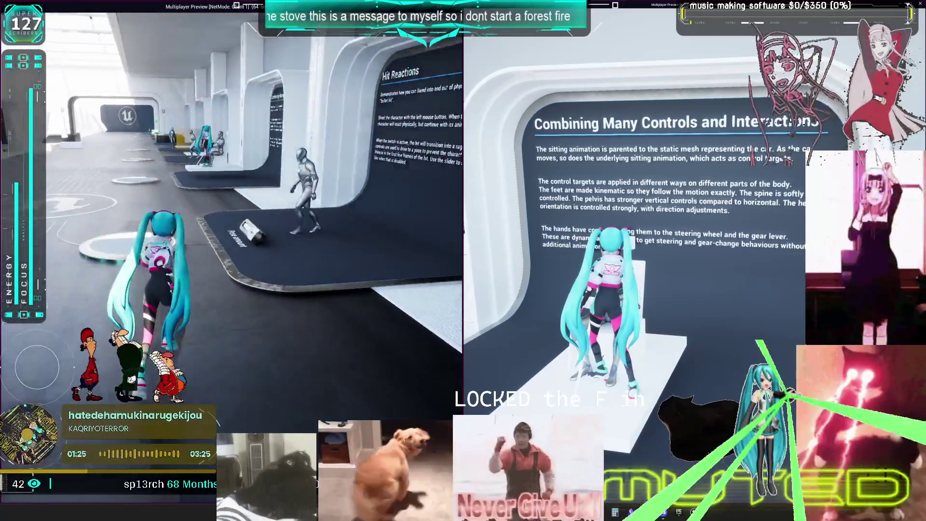
key(w)
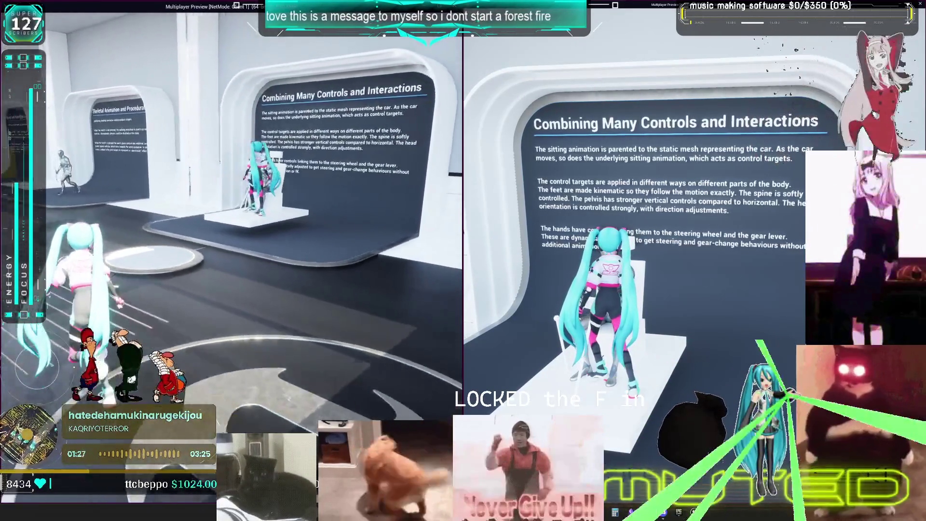
key(w)
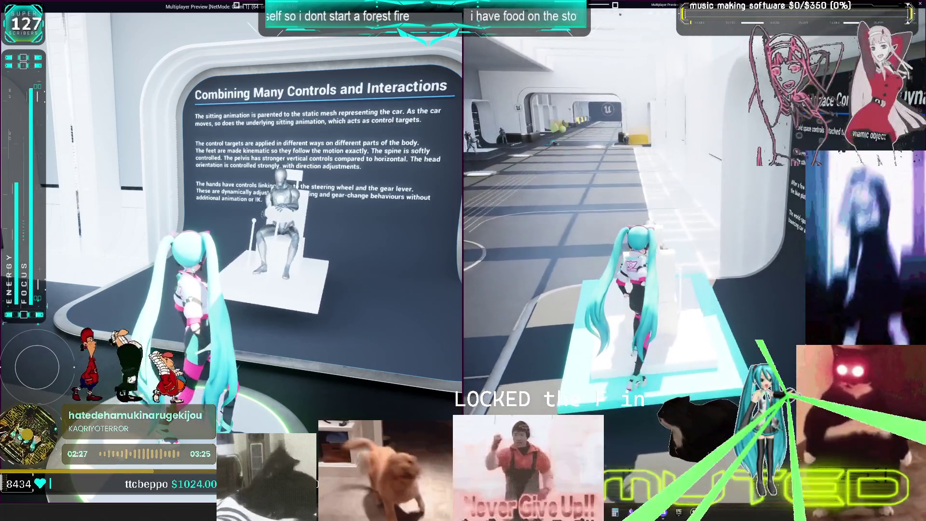
Step: Walk the left player's Miku around the World Space Controls board onto its moving platform
key(w)
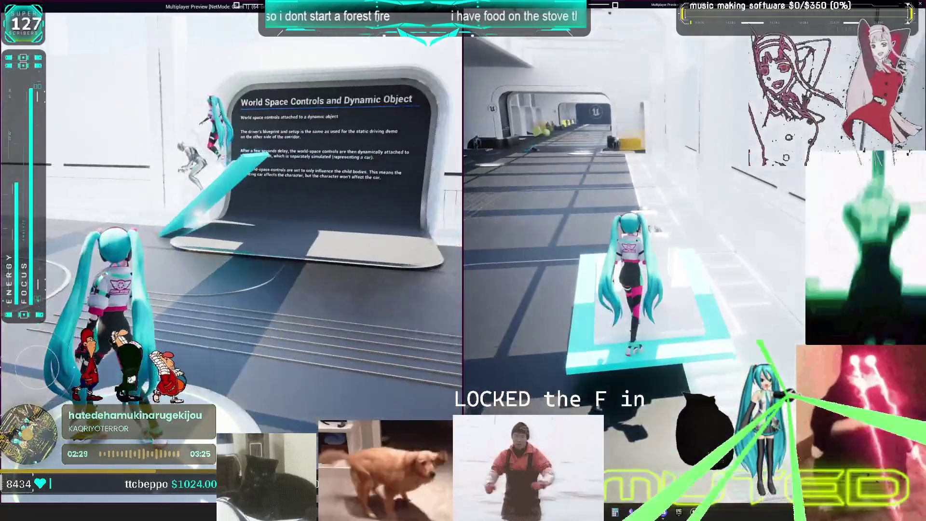
key(w)
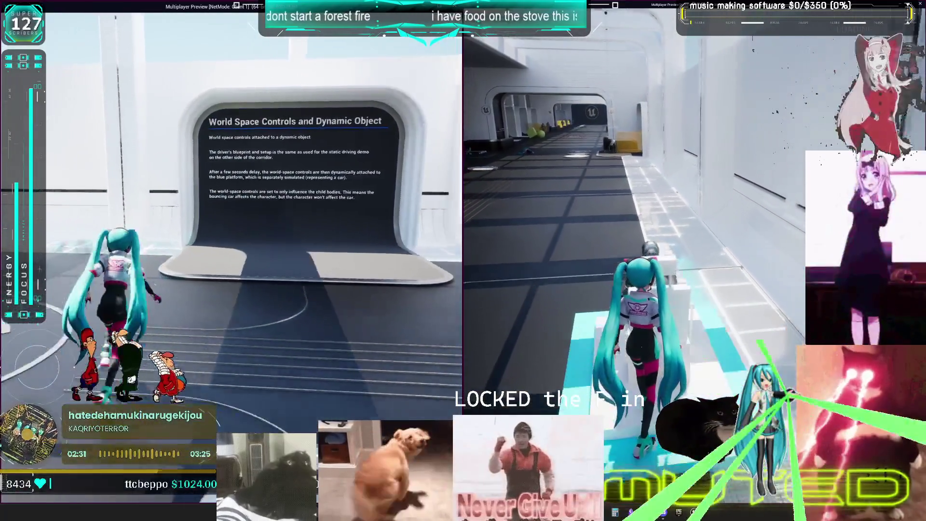
key(w)
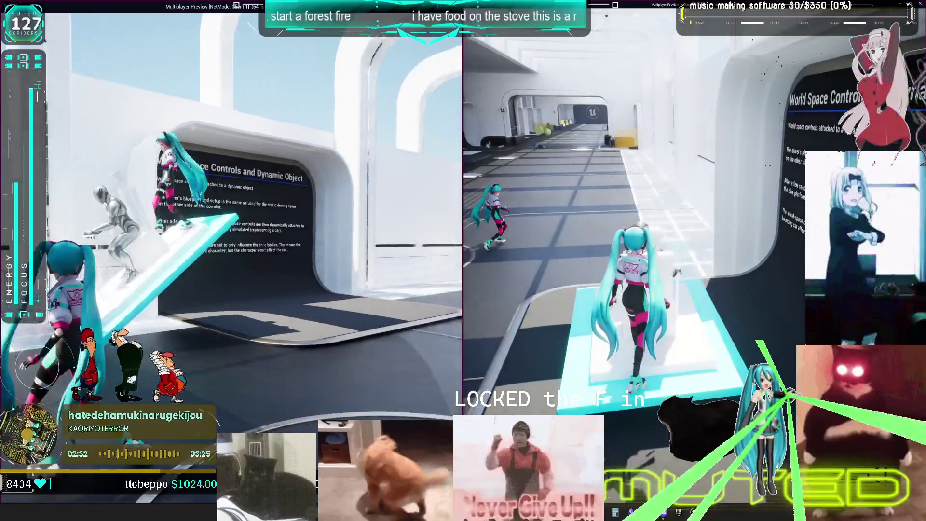
key(w)
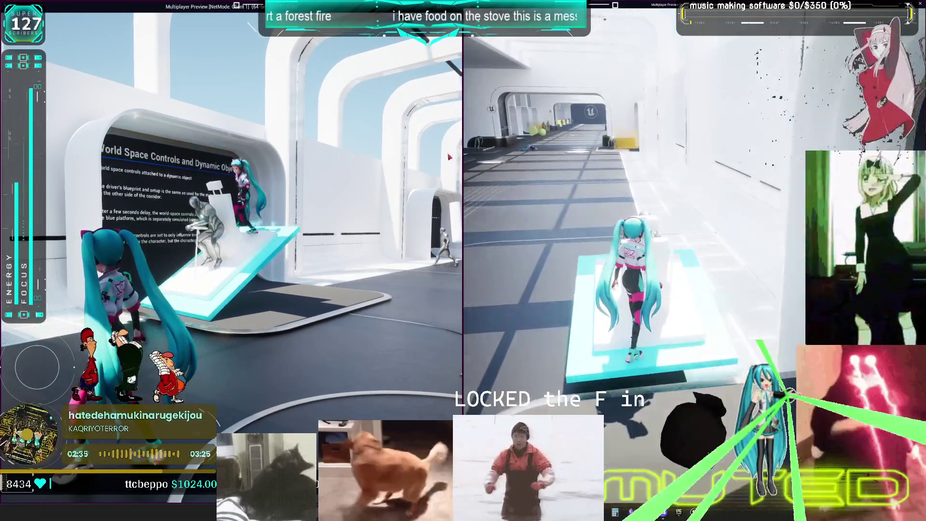
key(w)
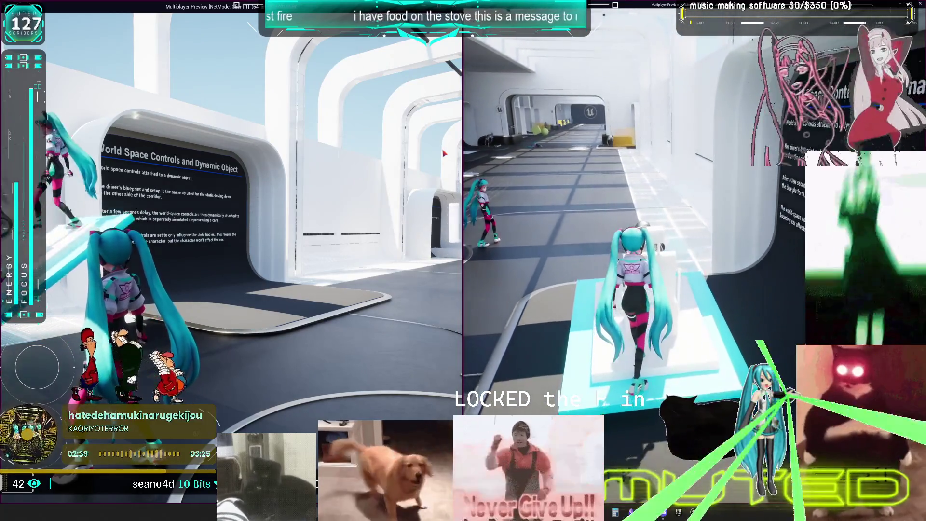
key(w)
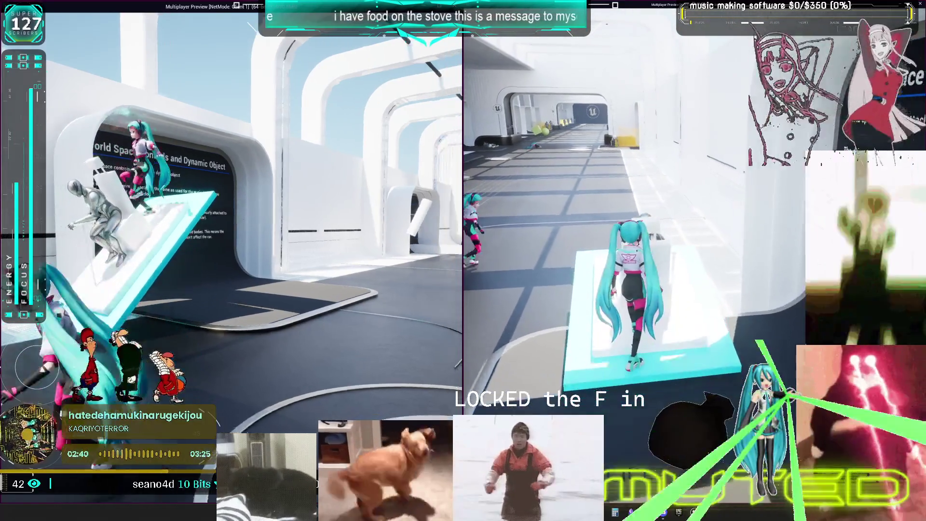
key(w)
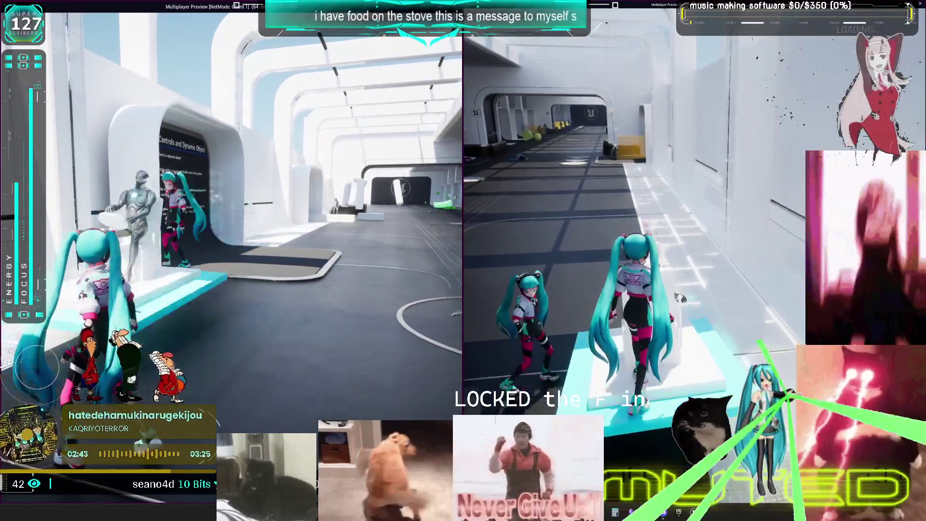
key(w)
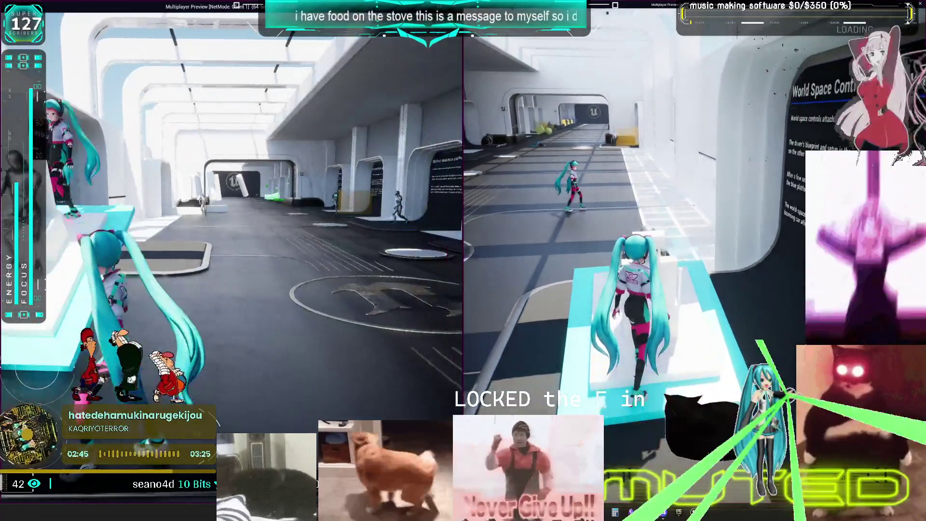
key(w)
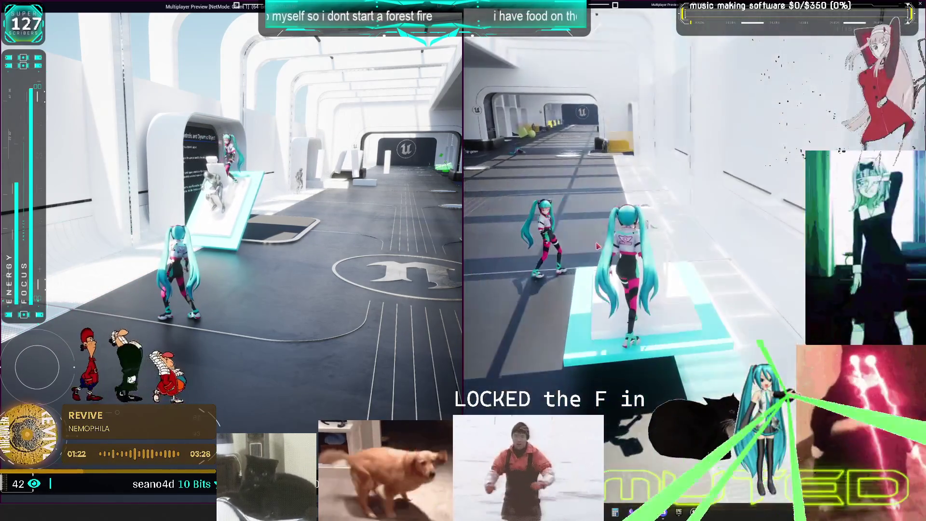
Step: Show the right view in wireframe, make the characters jump three times, then stop the preview
key(F1)
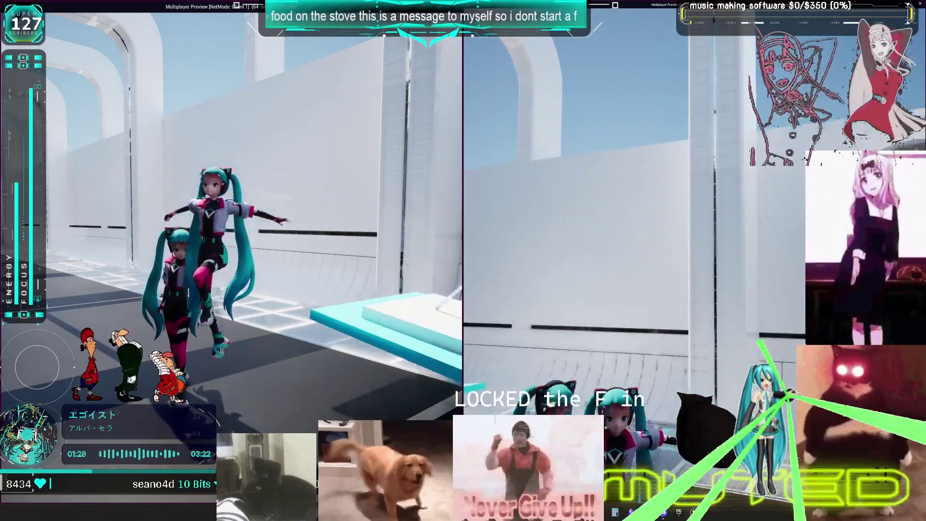
key(space)
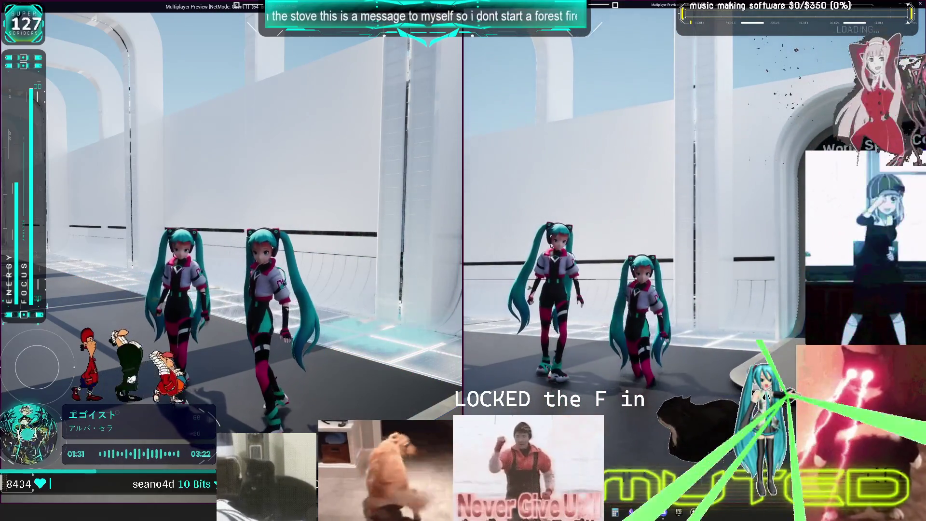
key(space)
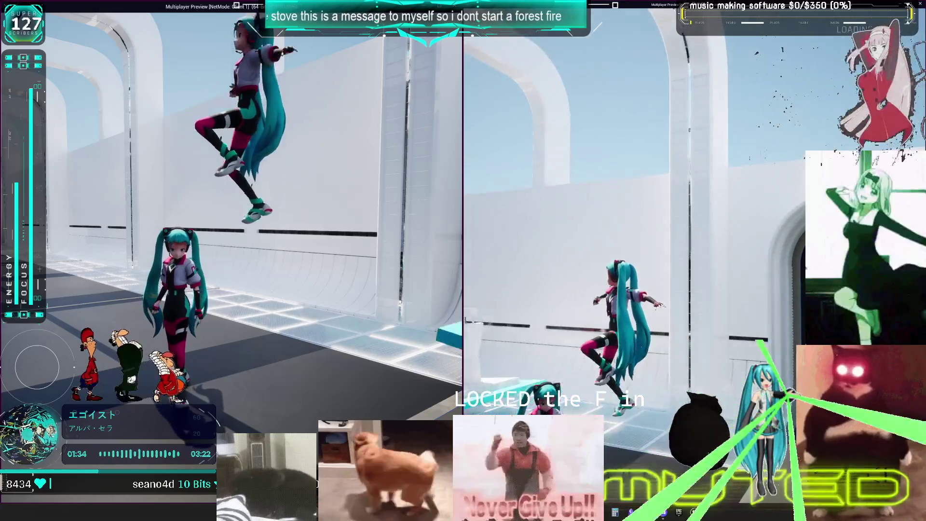
key(space)
key(Escape)
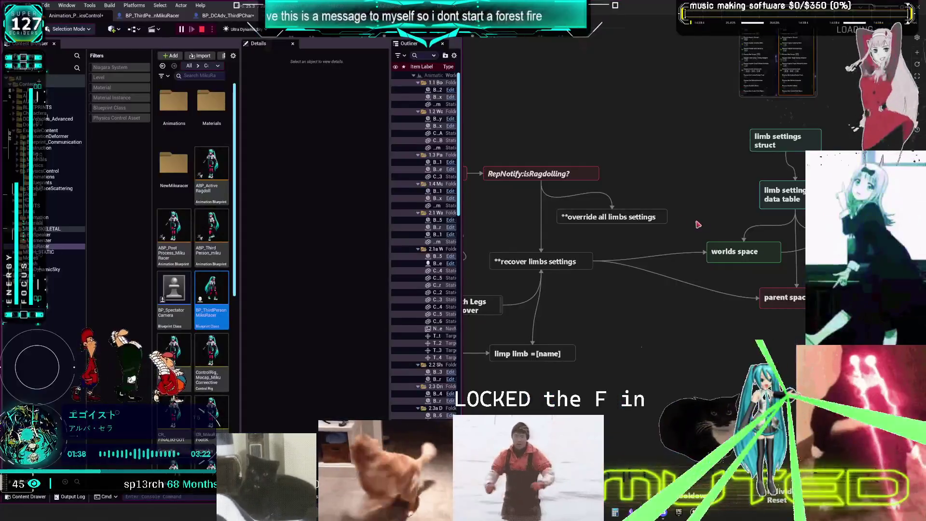
Step: Run a brief multiplayer play test, stop it, and return to the BP_DCAdv_ThirdPChar graph
click(180, 34)
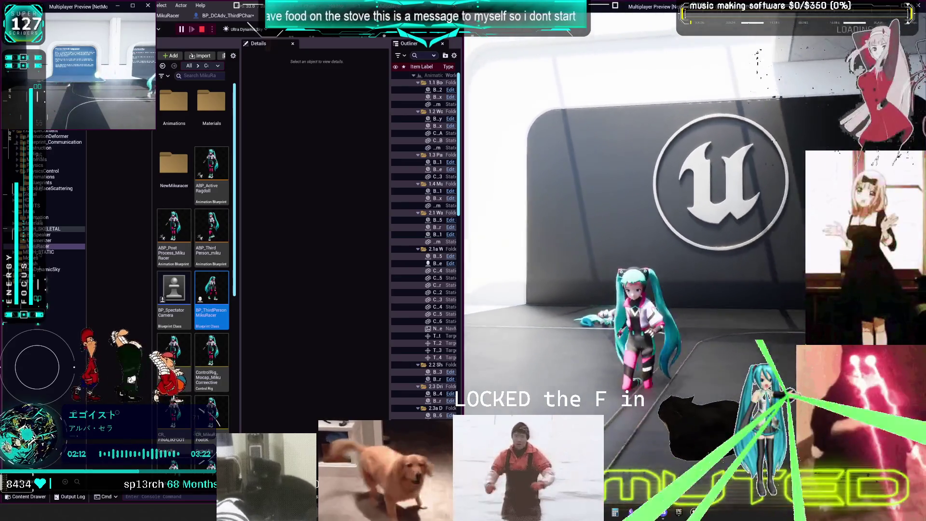
key(Escape)
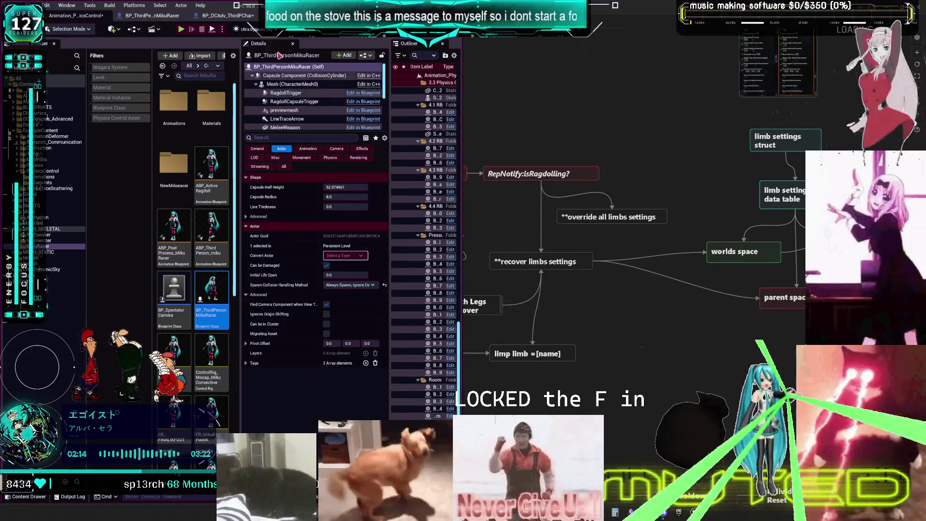
click(223, 17)
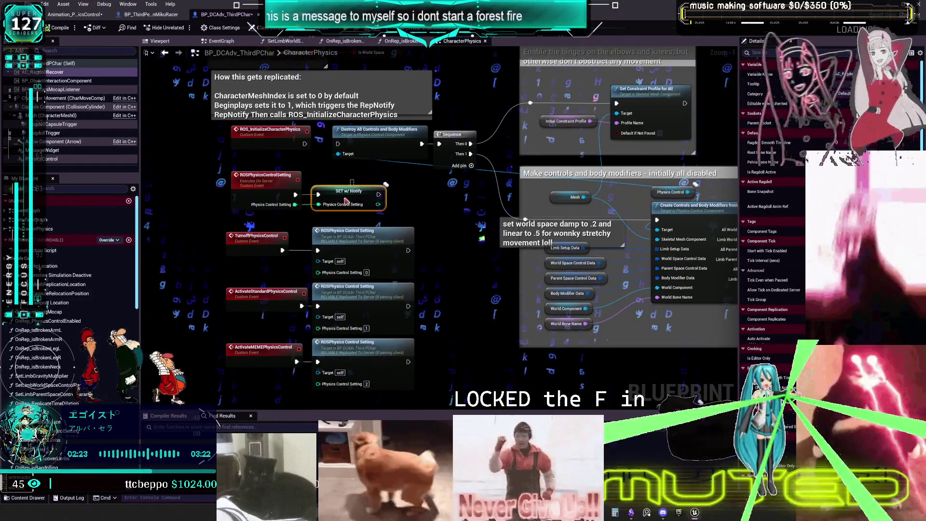
Step: Inspect the SET w/ Notify node, bring the ROSPhysics events into view, and compile the Blueprint
click(350, 192)
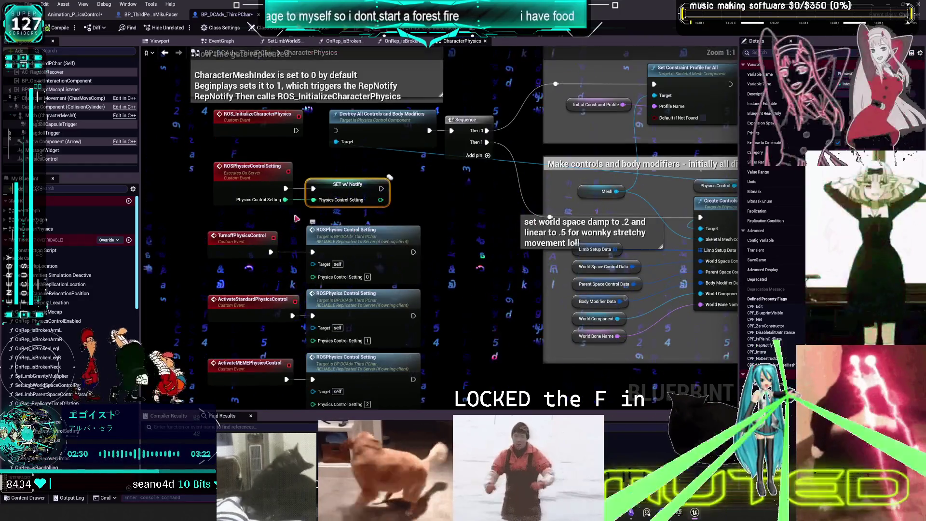
scroll(372, 241, up, 1)
drag(451, 265, 471, 214)
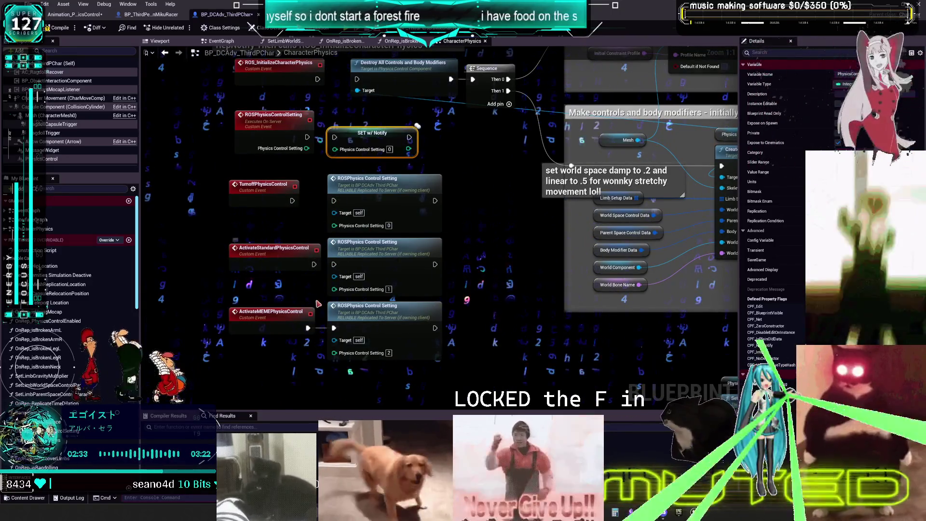
scroll(309, 328, down, 2)
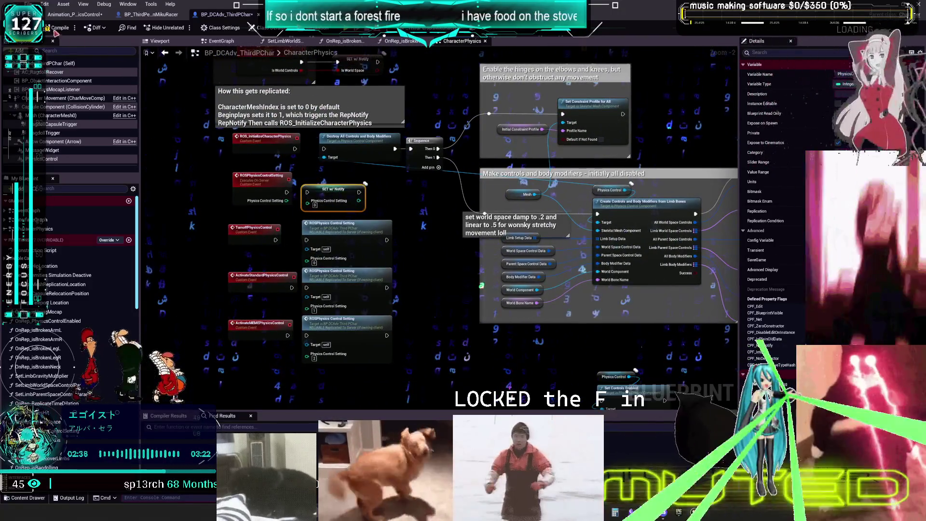
key(F7)
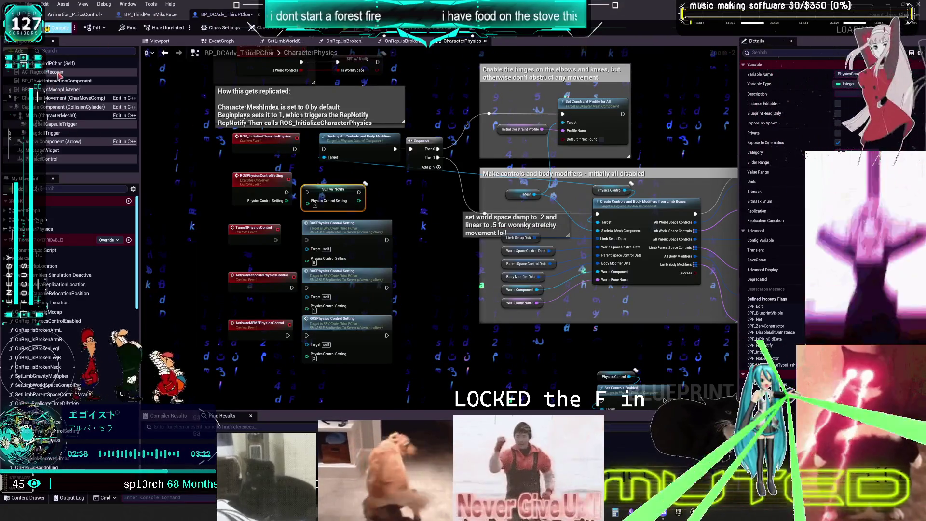
Step: Check the object interaction and PhysicsControl component settings, then pan to the ragdoll nodes
click(67, 81)
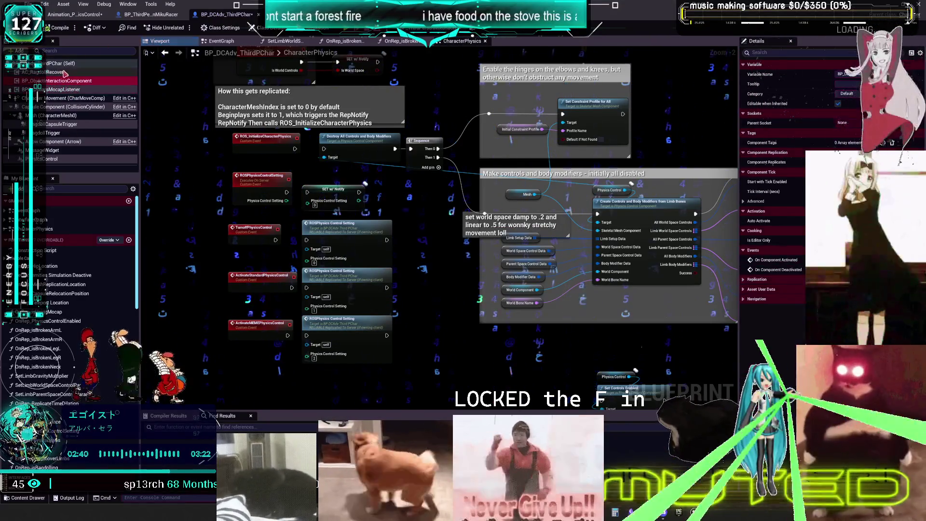
click(58, 159)
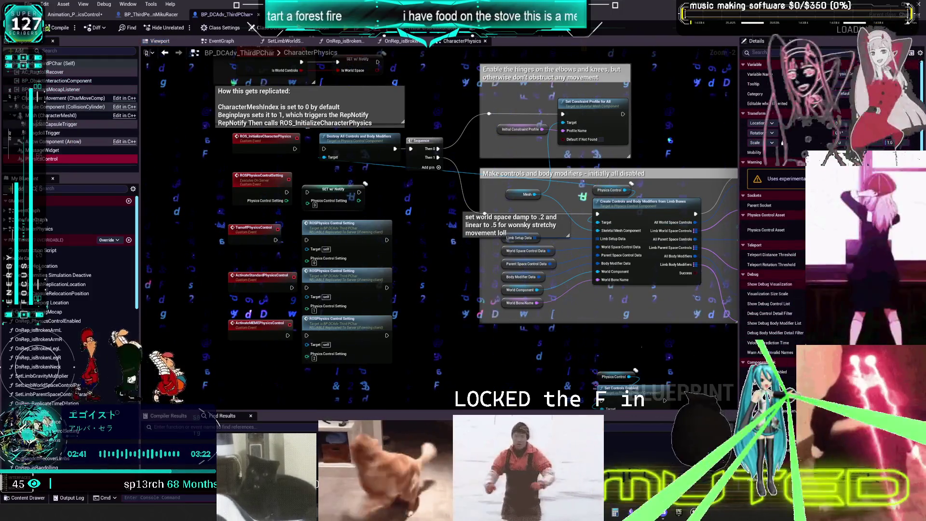
scroll(772, 217, down, 3)
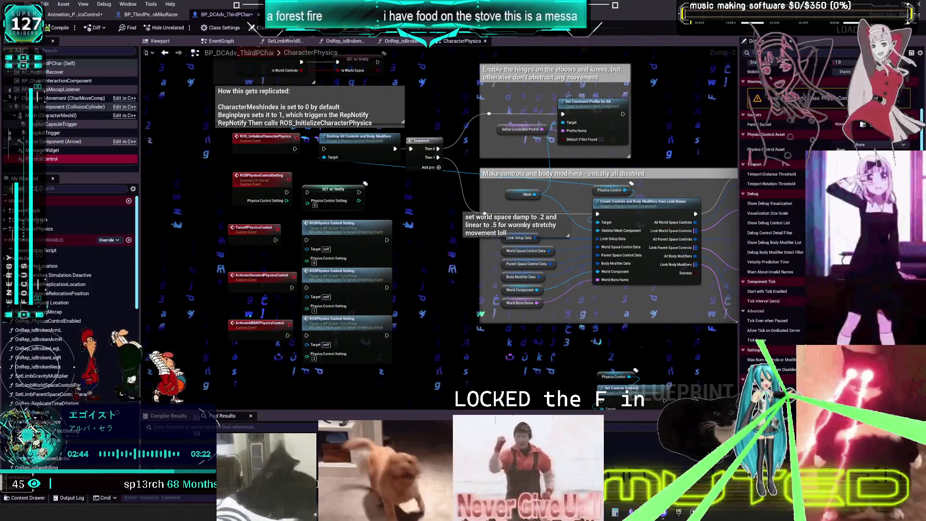
click(772, 302)
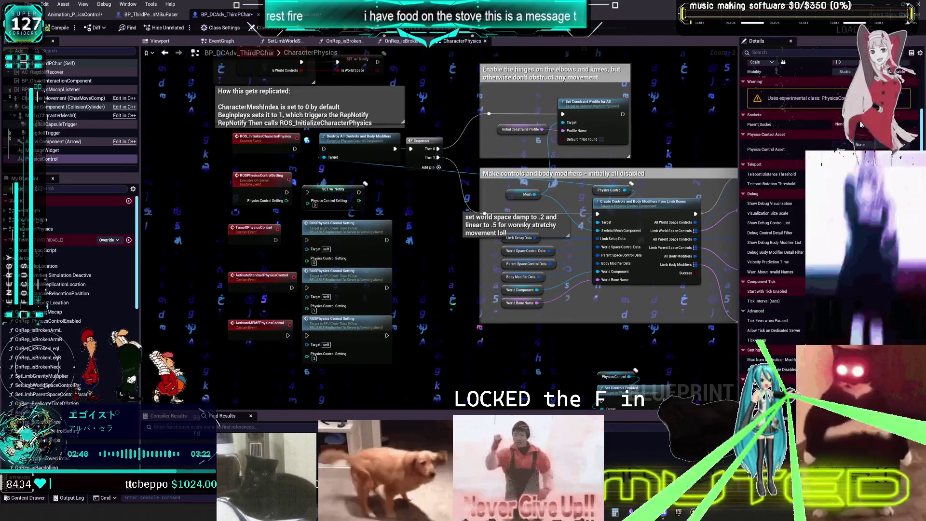
drag(359, 58, 395, 153)
scroll(394, 154, up, 2)
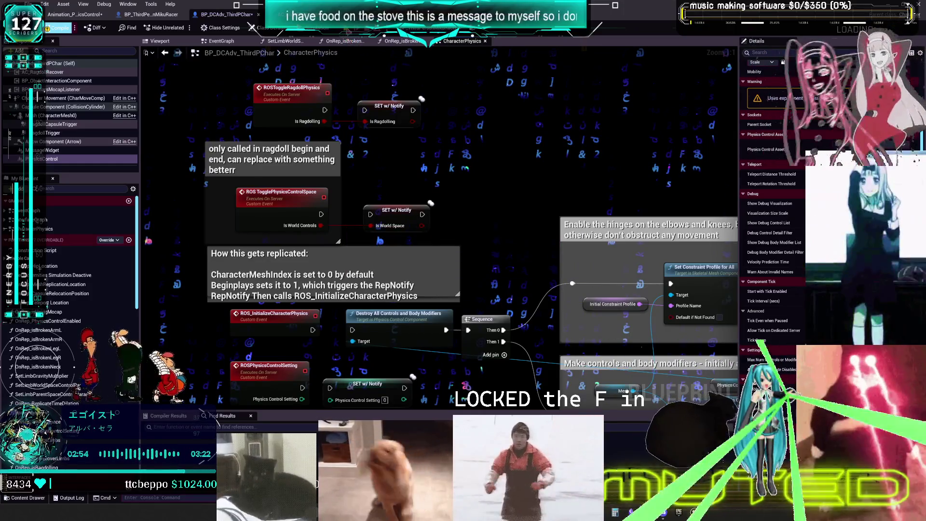
Step: Run and stop a quick multiplayer play-test, then show the character in the component viewport
key(alt+p)
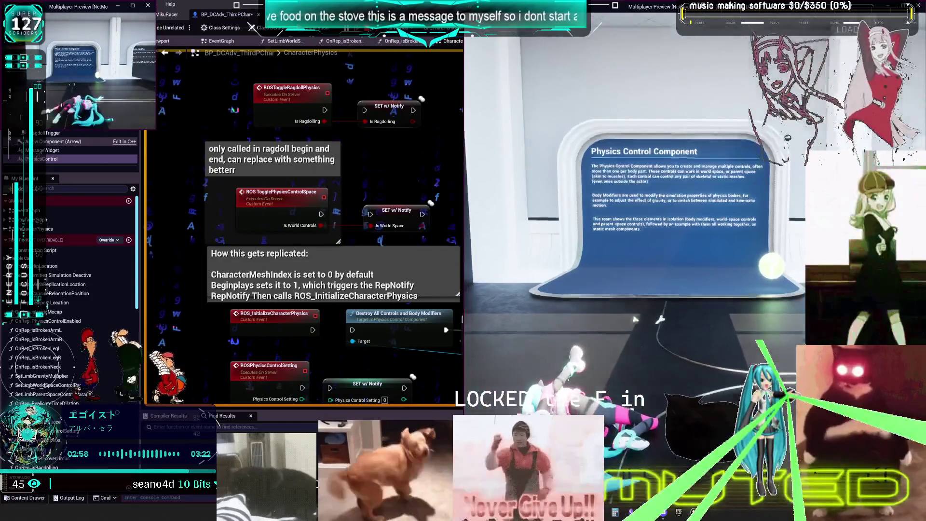
key(Escape)
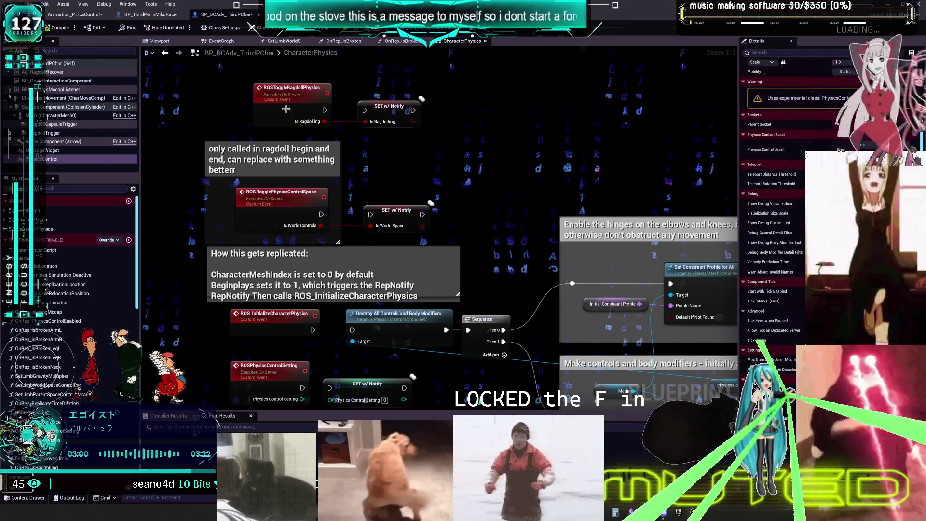
click(160, 41)
Step: Frame the DCAdv character's Mesh in the viewport, then simulate BP_ThirdPersonMikuRacer in its preview
click(203, 98)
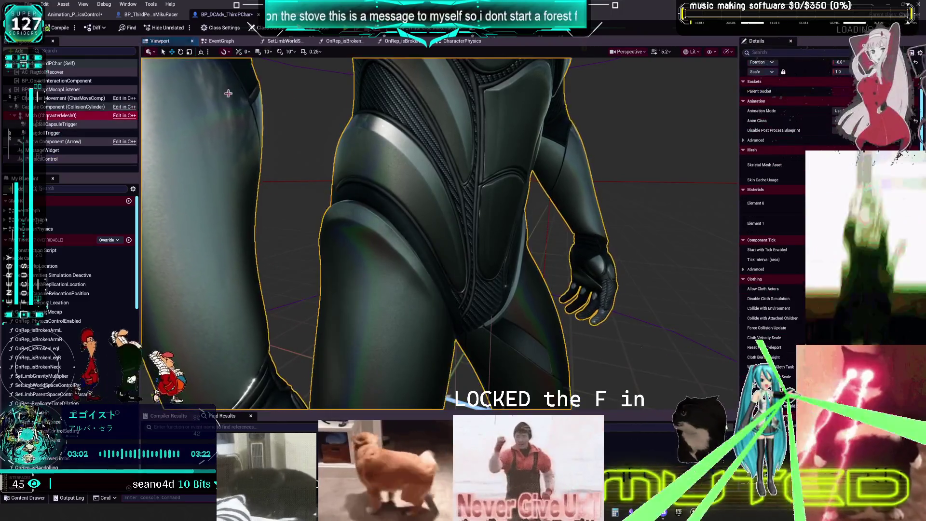
key(f)
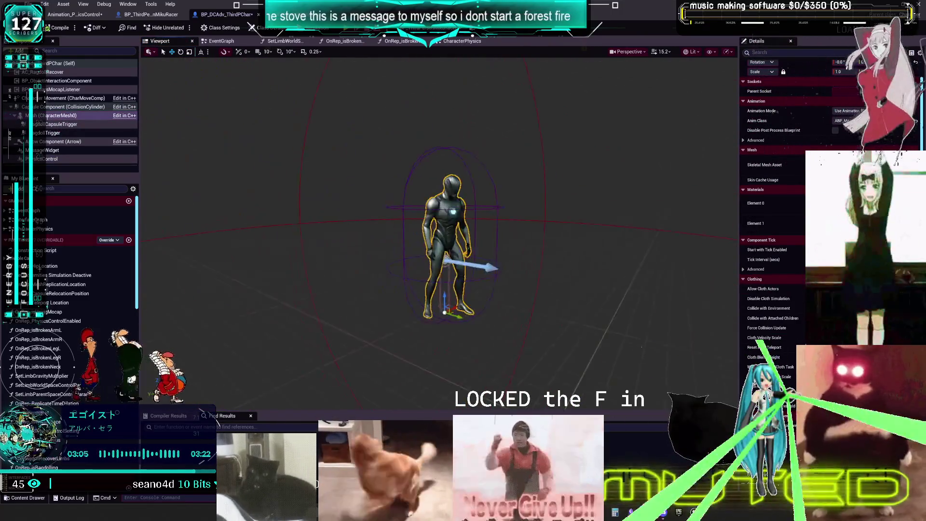
scroll(439, 231, up, 5)
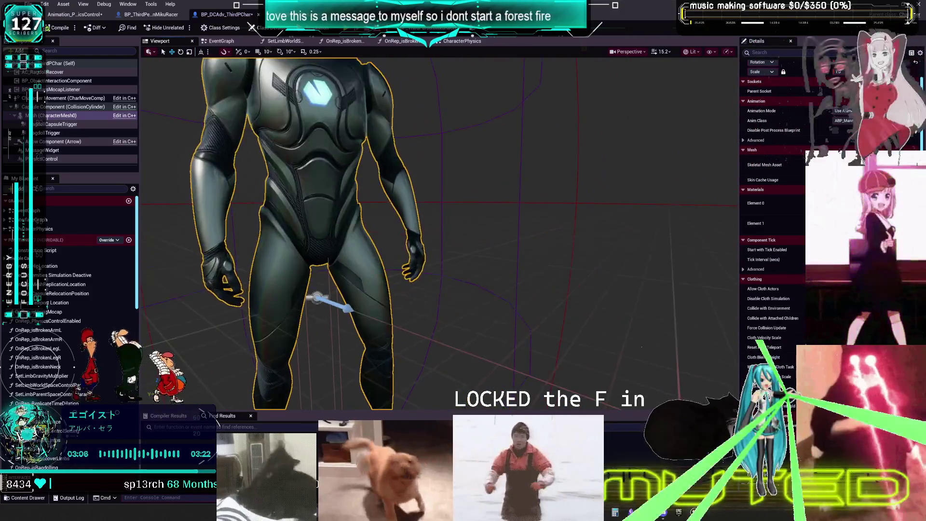
key(f)
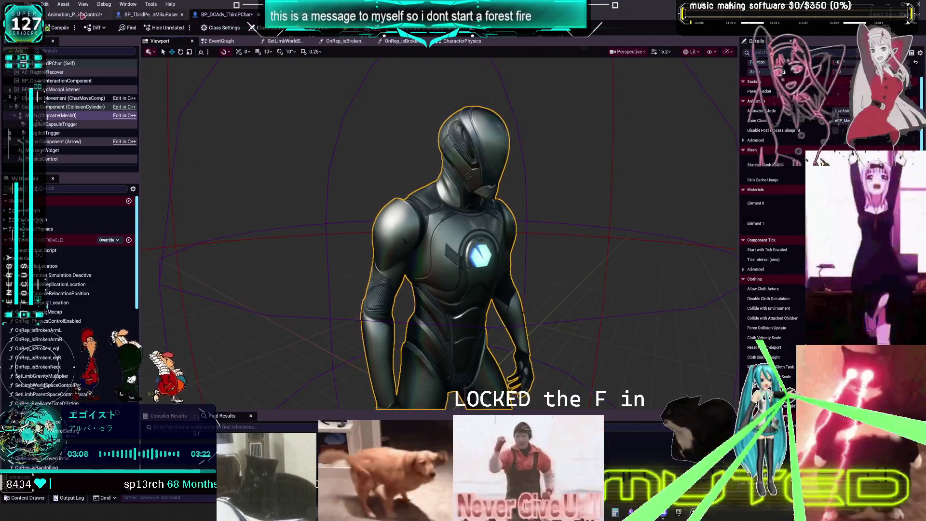
click(120, 15)
click(316, 27)
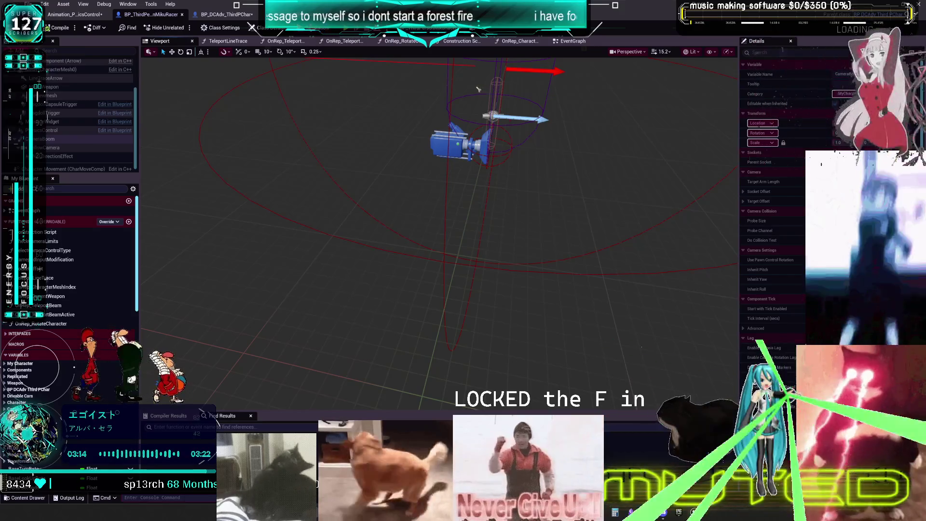
Step: Zoom the Miku racer EventGraph to the ragdoll debugging nodes and inspect isBrokenArmR, PhysicsControlEnabled and isGrabbed
click(575, 42)
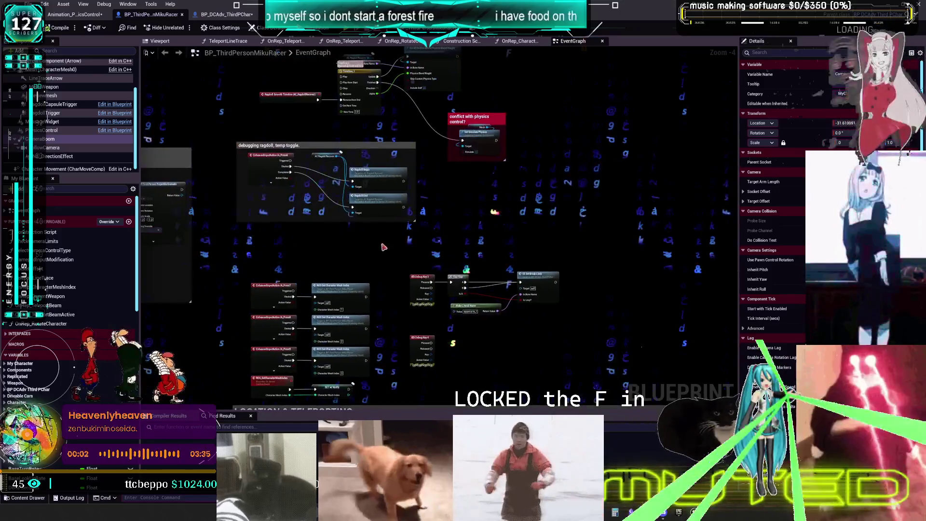
scroll(661, 238, up, 2)
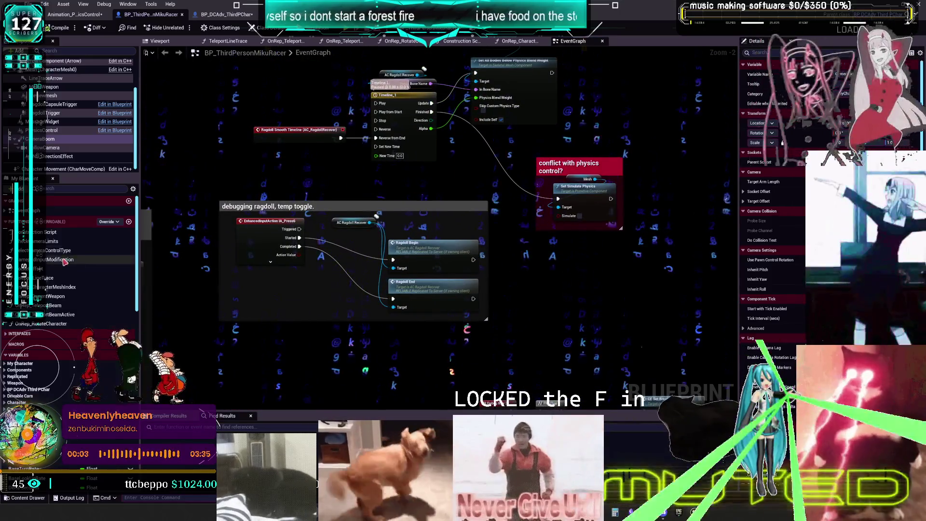
scroll(85, 359, down, 10)
scroll(85, 360, down, 8)
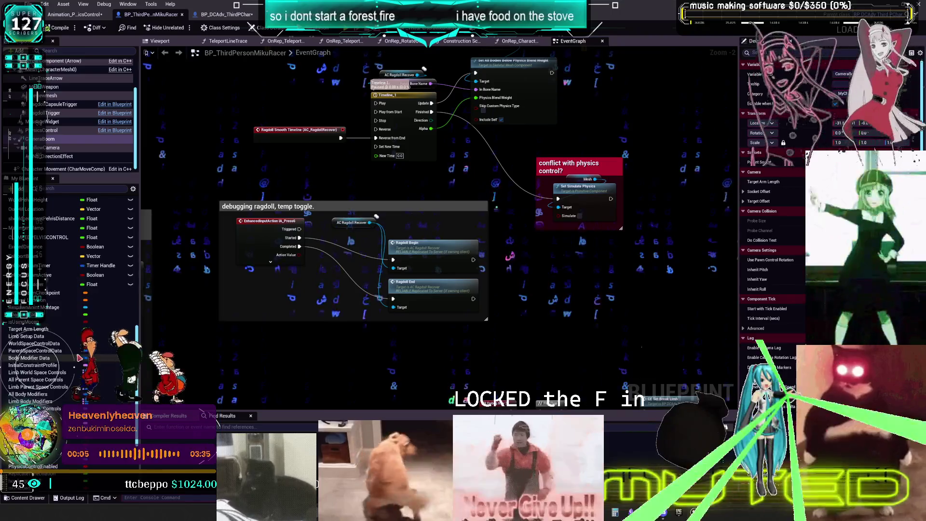
click(34, 328)
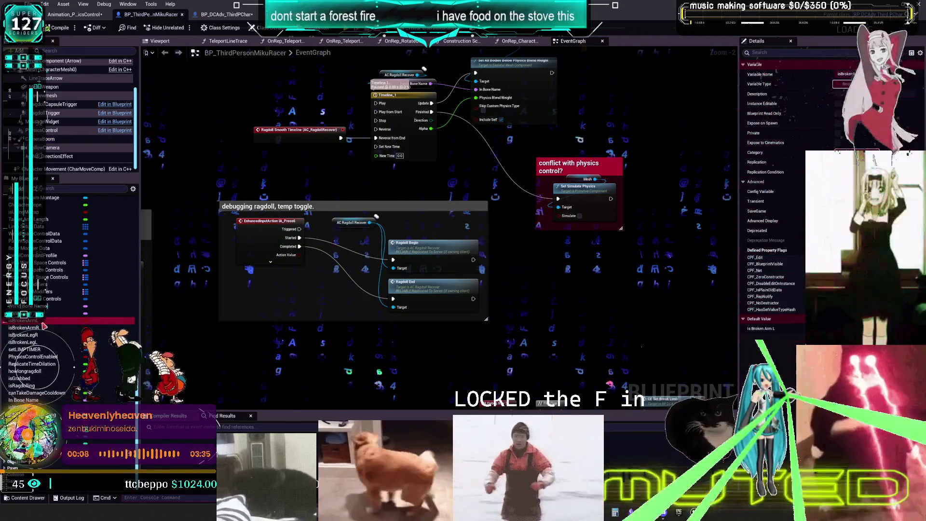
click(43, 357)
click(45, 378)
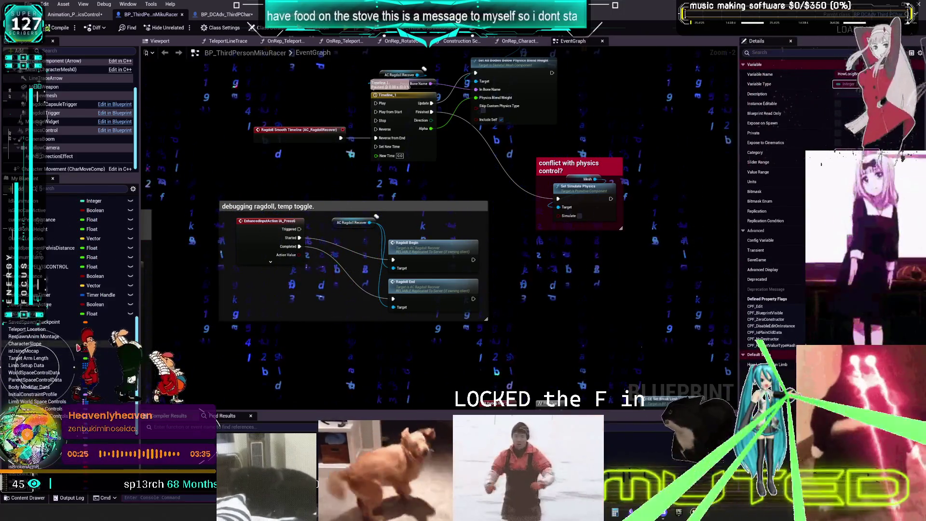
Step: Pan the Miku racer EventGraph past Begin Play and Event Tick to the IA_Press input nodes
scroll(490, 220, down, 4)
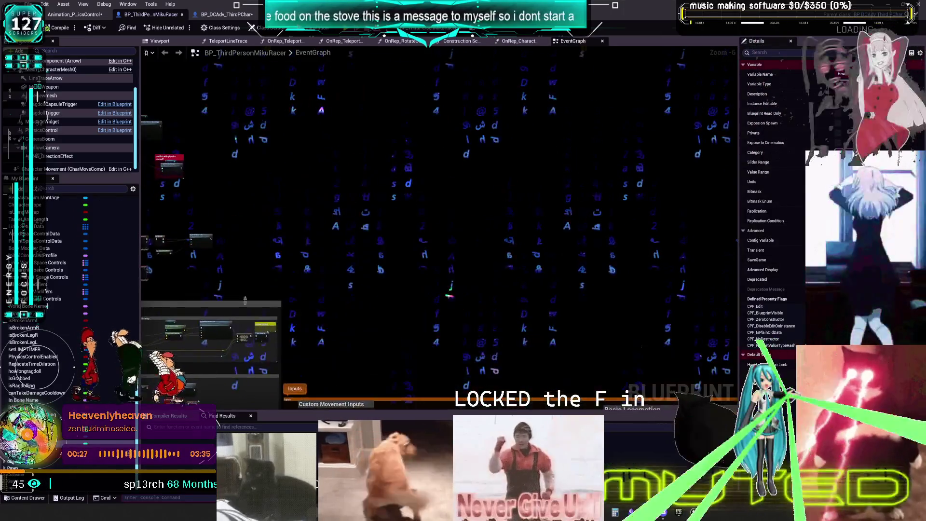
scroll(423, 316, up, 3)
scroll(424, 315, down, 3)
scroll(536, 233, up, 1)
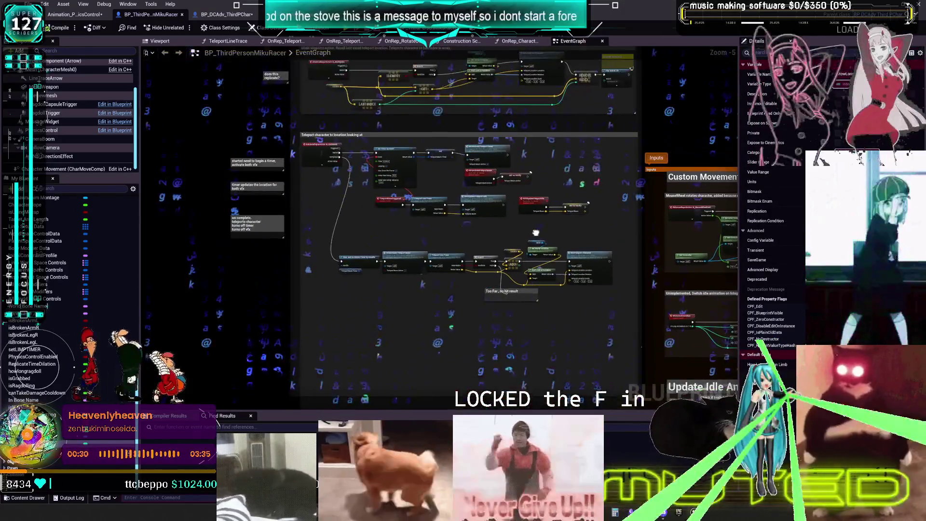
mouse_move(536, 233)
mouse_down()
mouse_move(193, 270)
mouse_move(482, 241)
mouse_move(242, 193)
mouse_move(434, 217)
mouse_up()
drag(644, 107, 451, 239)
scroll(451, 239, up, 5)
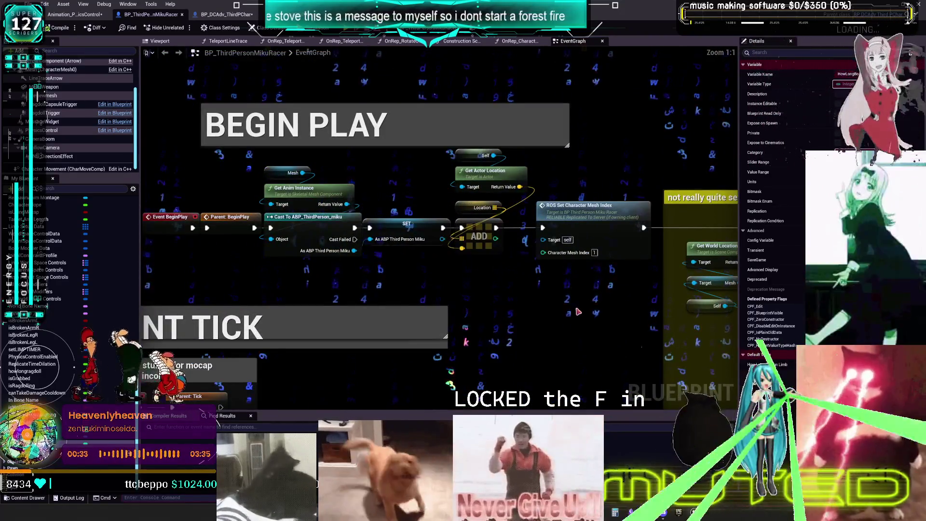
mouse_move(643, 171)
mouse_down()
mouse_move(496, 152)
mouse_move(230, 143)
mouse_move(500, 168)
mouse_up()
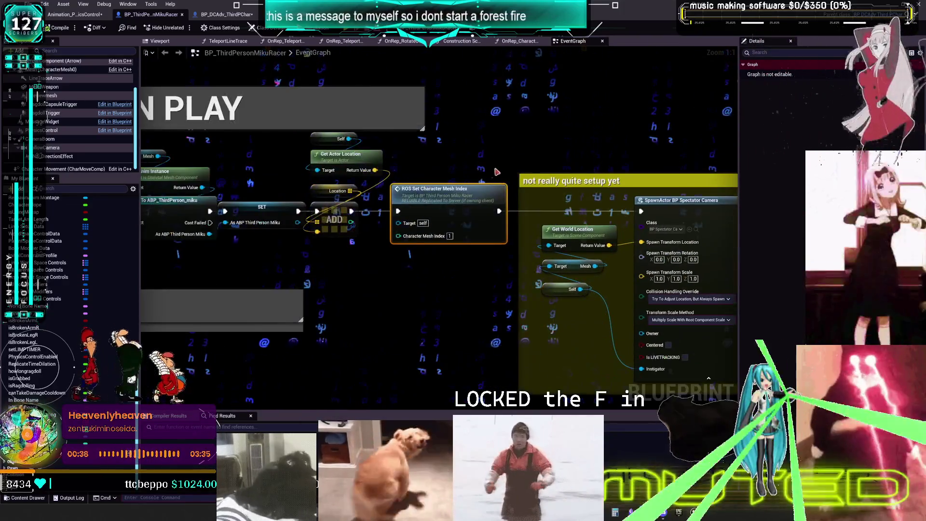
drag(444, 197, 547, 33)
Step: Check the IA_Press9 node's actions, then open the OnRep_CharacterMeshIndex function graph
right_click(445, 199)
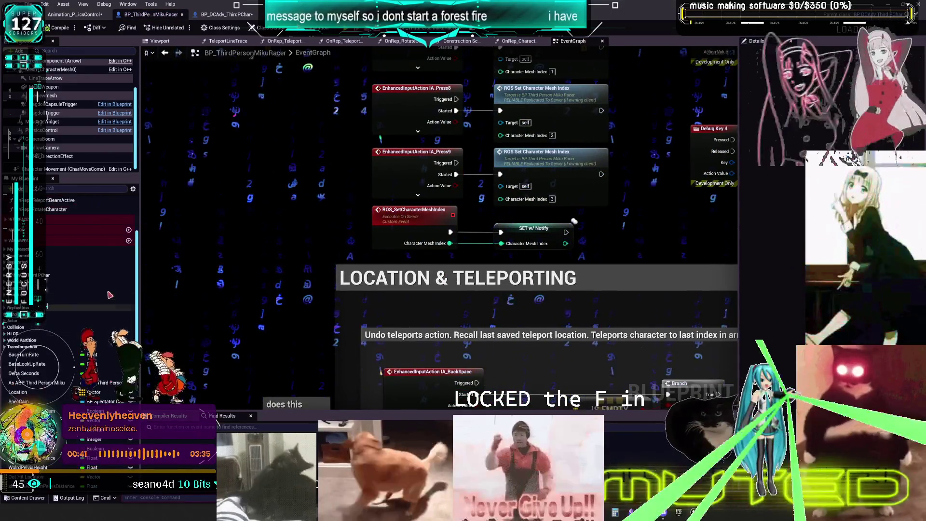
scroll(55, 279, up, 3)
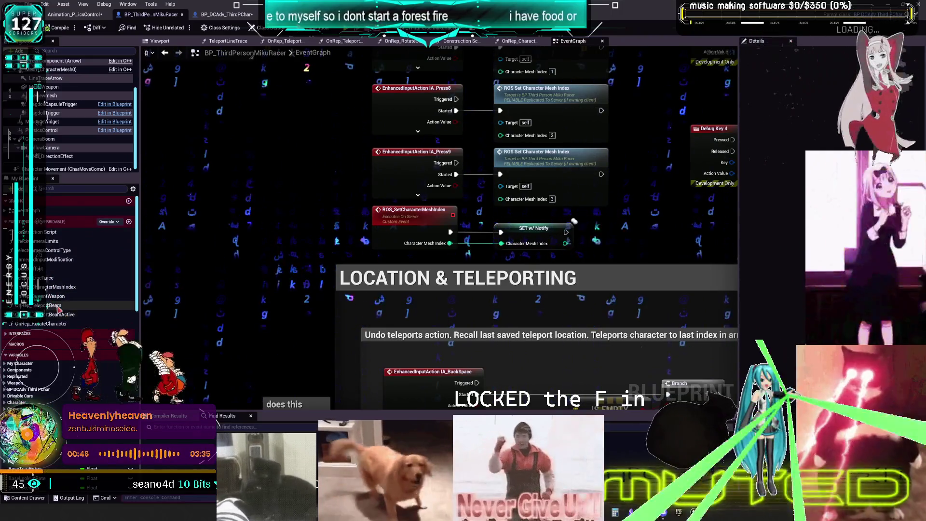
double_click(53, 288)
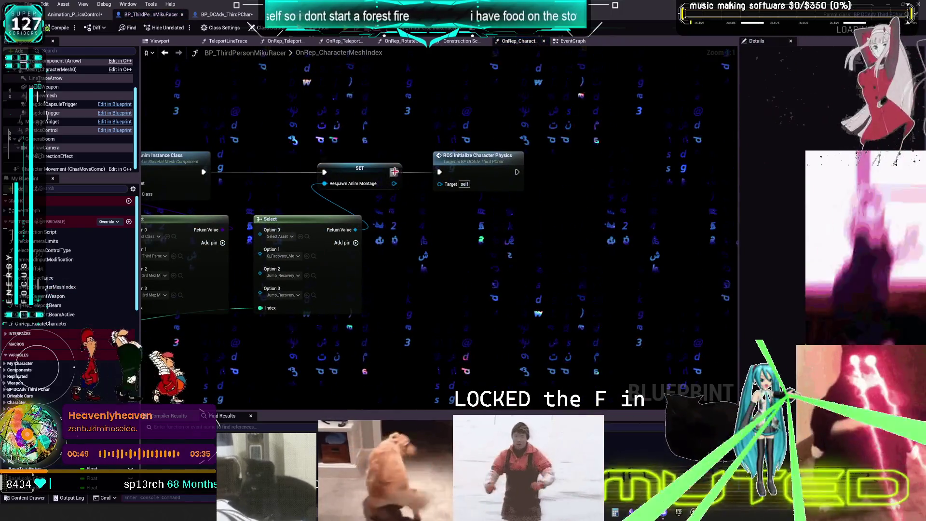
Step: Follow ROS_InitializeCharacterPhysics into BP_DCAdv_ThirdPChar and compile that Blueprint
mouse_move(394, 197)
mouse_down()
mouse_move(658, 217)
mouse_move(796, 213)
mouse_move(292, 215)
mouse_up()
double_click(364, 197)
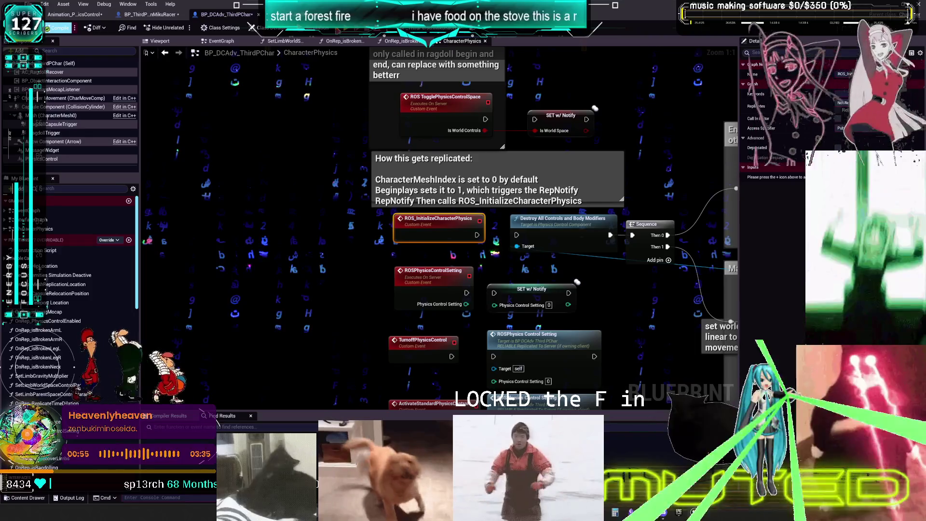
click(57, 28)
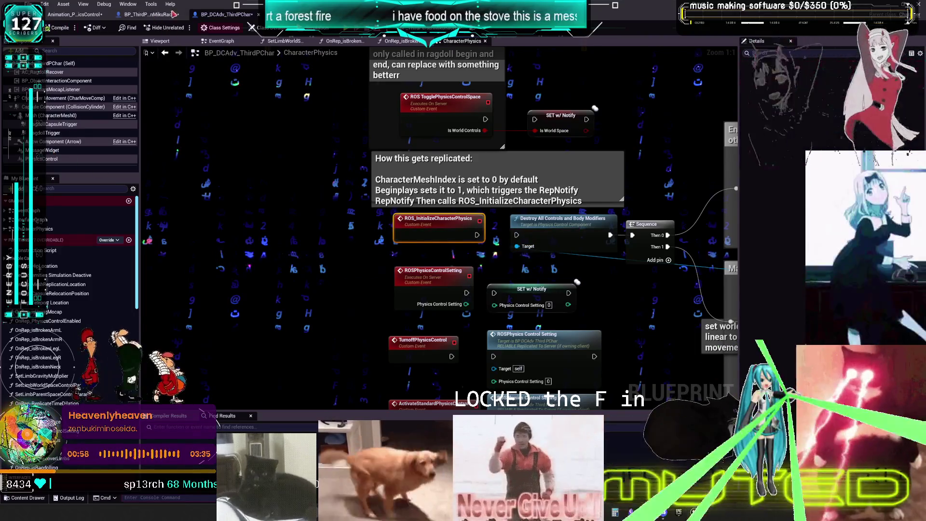
Step: In the Miku racer Blueprint, review CharacterMesh0's Details and the class default properties
click(173, 14)
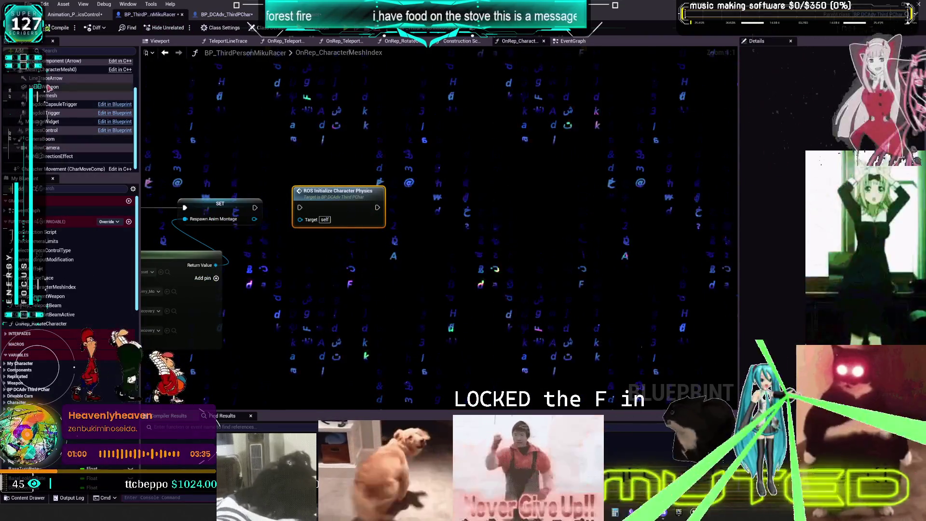
click(48, 69)
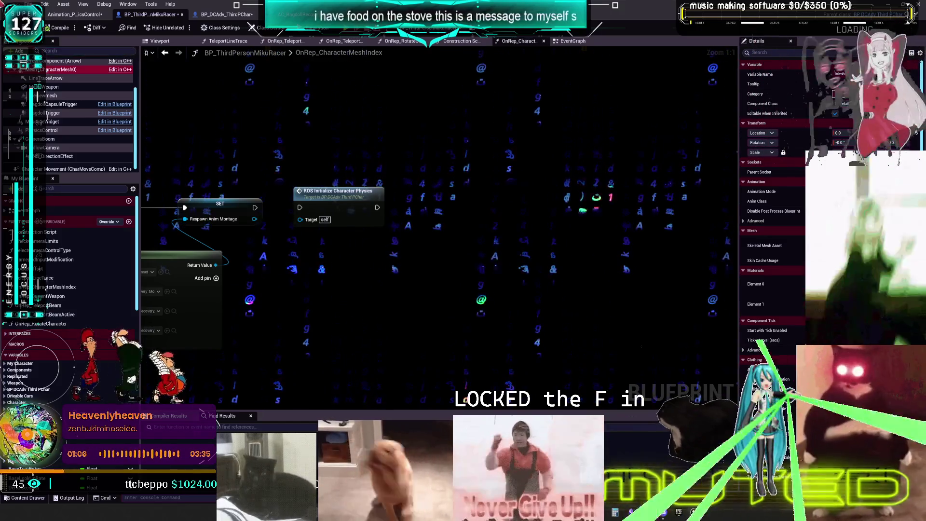
scroll(754, 285, down, 10)
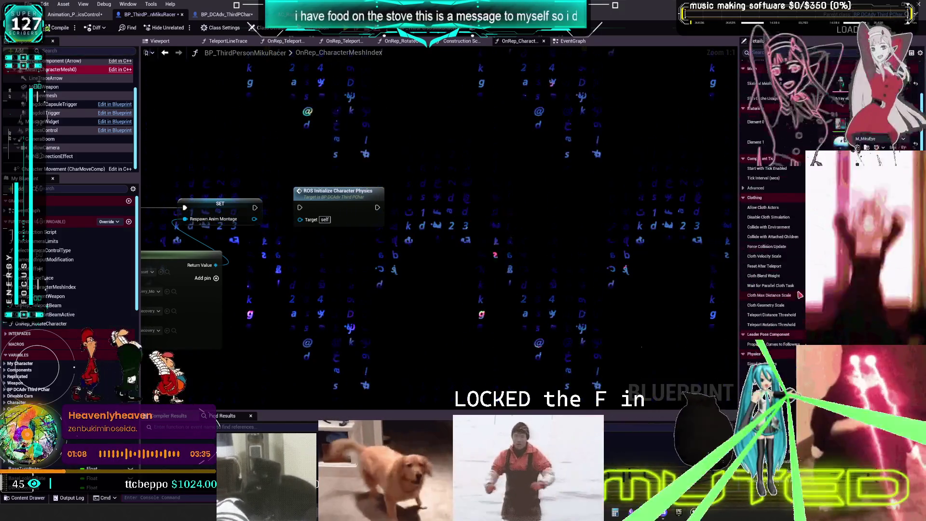
scroll(803, 305, down, 8)
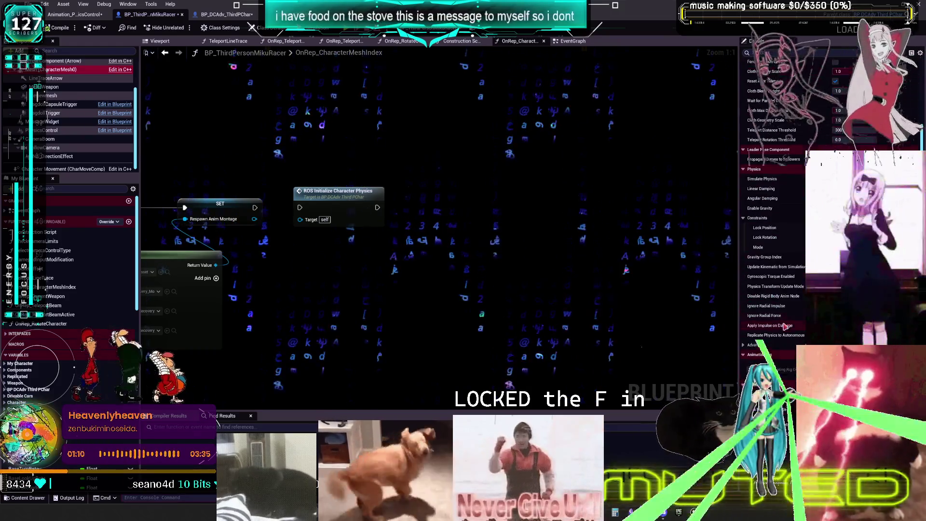
scroll(801, 305, down, 10)
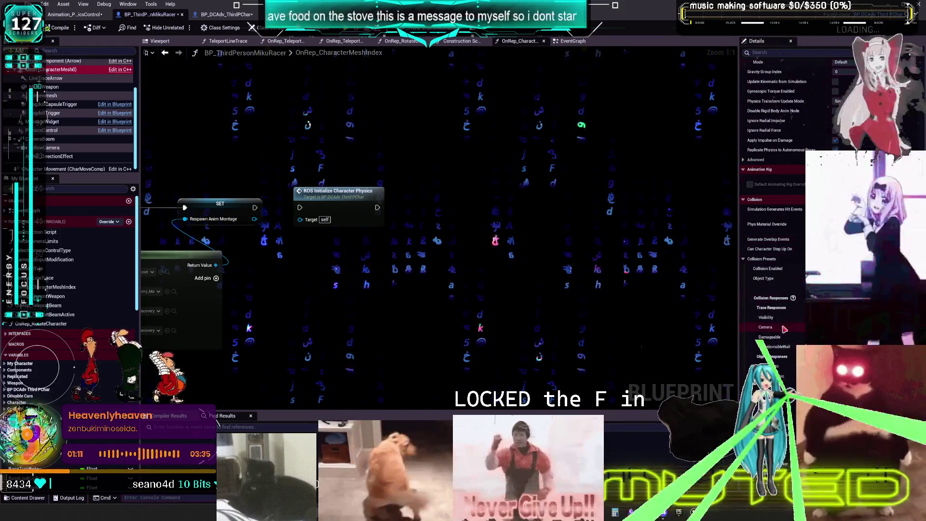
scroll(792, 305, down, 2)
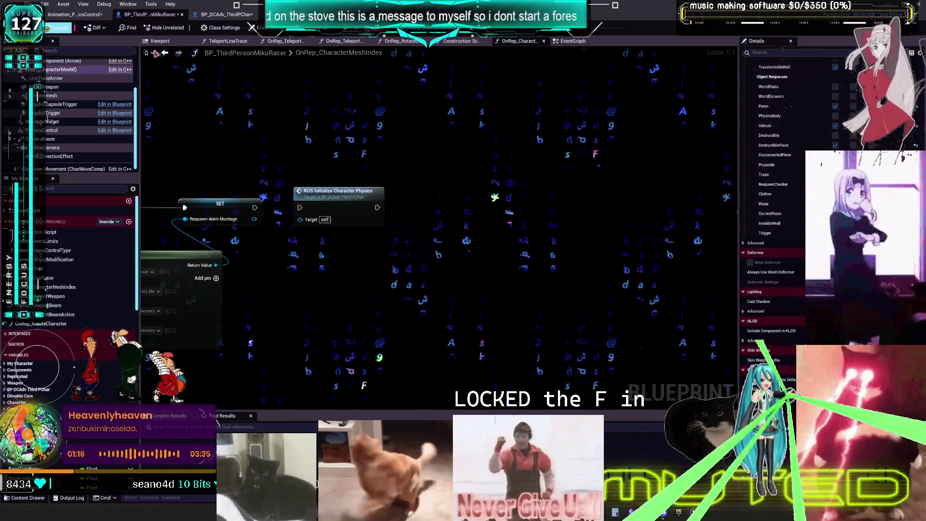
click(317, 50)
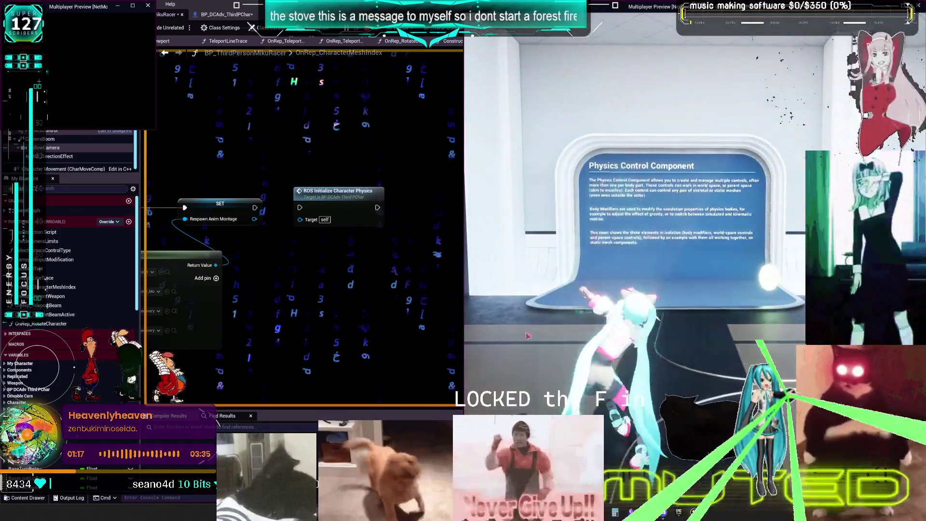
scroll(72, 121, up, 3)
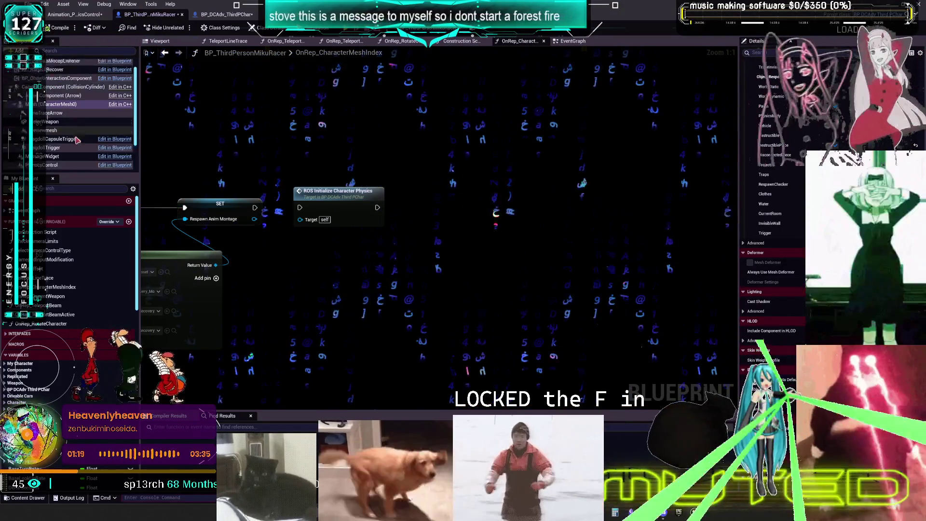
click(58, 63)
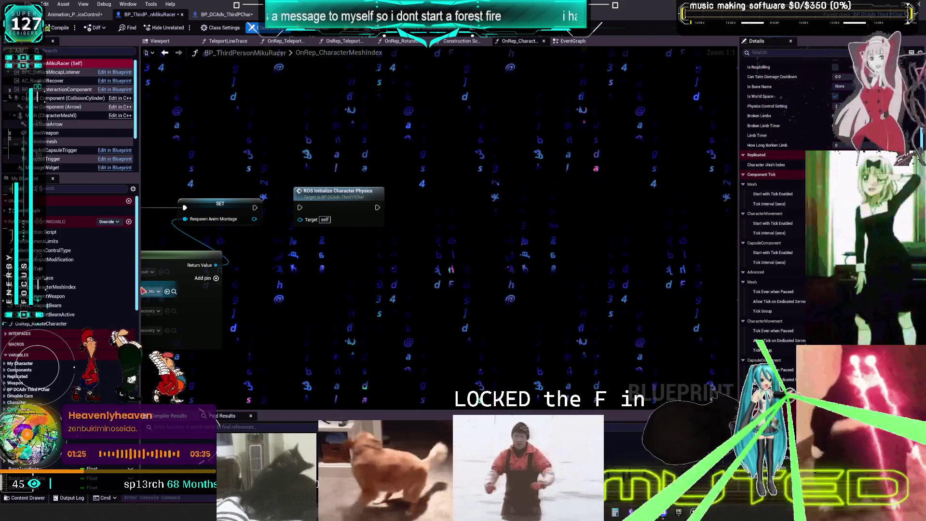
scroll(64, 157, down, 3)
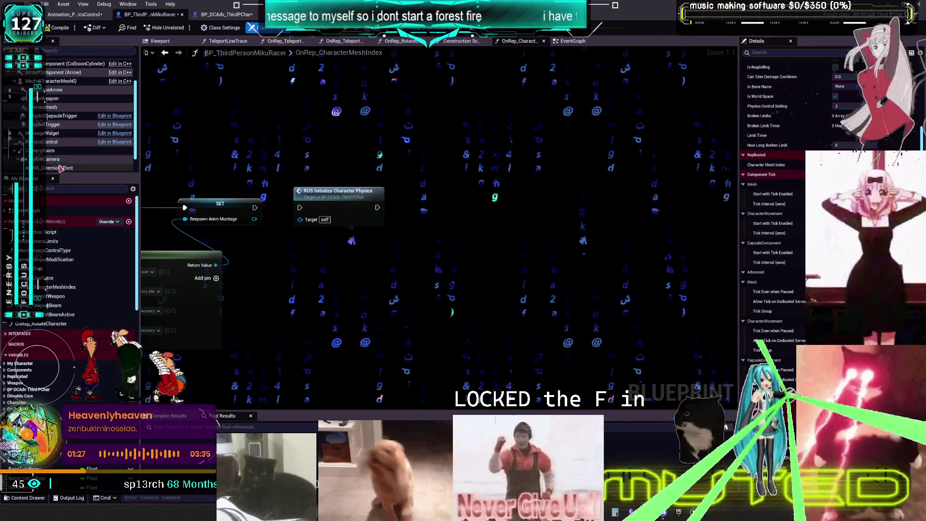
Step: Survey the DCAdv CharacterPhysics replication and ragdoll nodes, then open its Construction Script
click(226, 15)
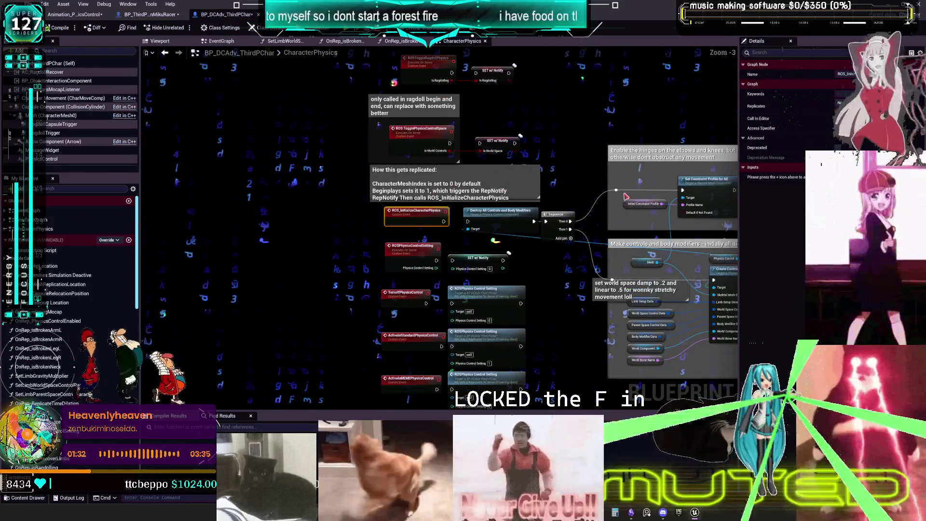
drag(626, 196, 489, 166)
scroll(595, 178, down, 3)
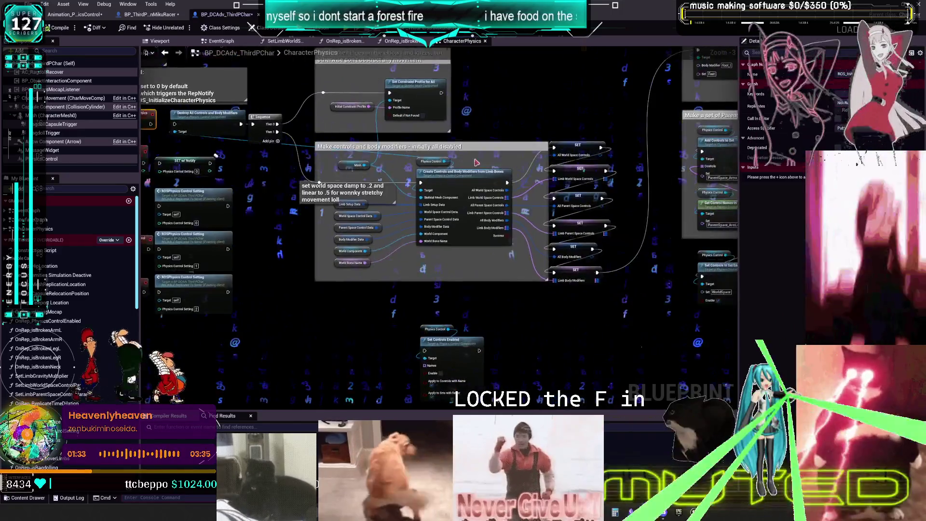
drag(497, 257, 432, 276)
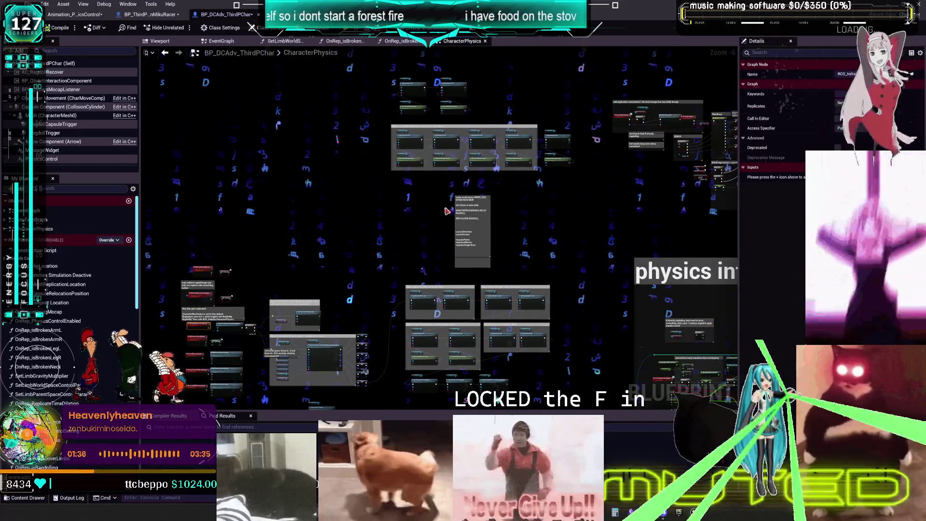
drag(448, 211, 305, 227)
scroll(305, 227, up, 3)
mouse_move(478, 187)
mouse_down()
mouse_move(411, 264)
mouse_move(521, 197)
mouse_up()
scroll(409, 287, down, 2)
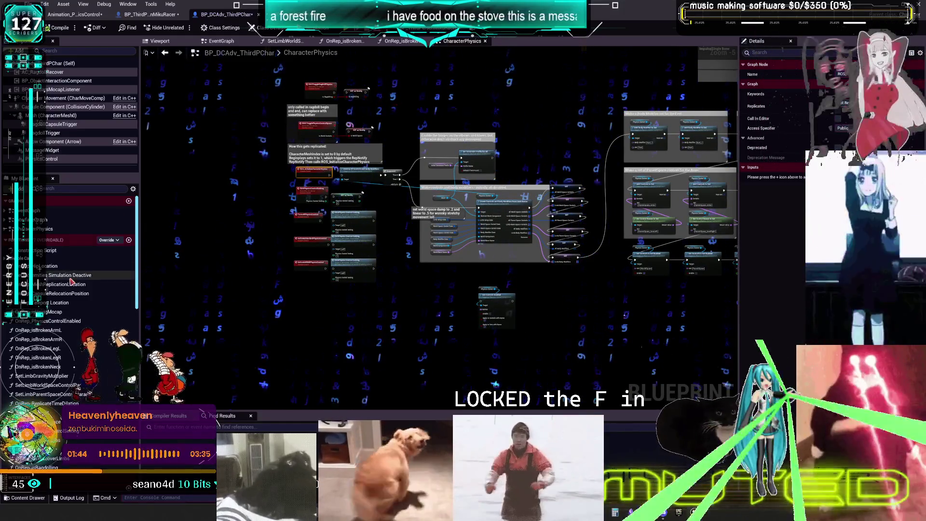
double_click(48, 250)
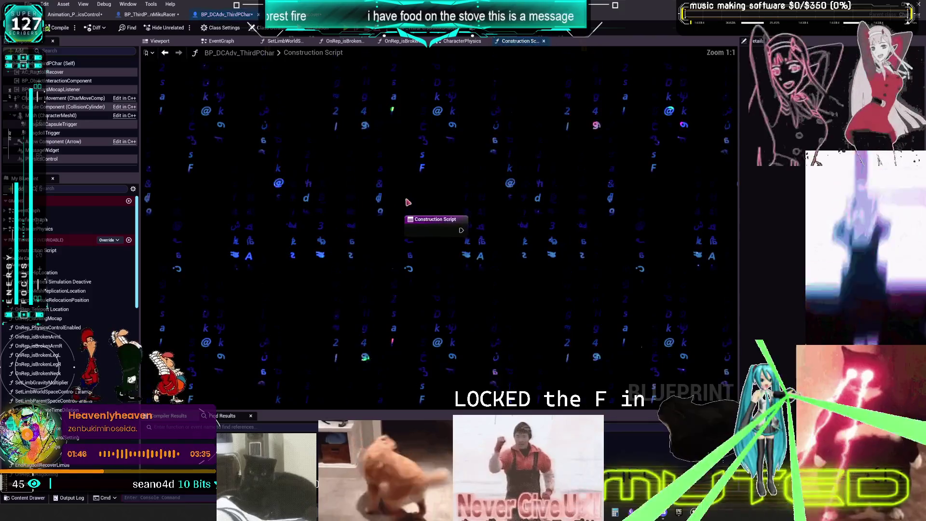
Step: Open Set Extremities Simulation Deactive, OnRep_isRagdolling and EndRagdollRecoverLimbs in the DCAdv character
scroll(70, 272, down, 3)
double_click(68, 247)
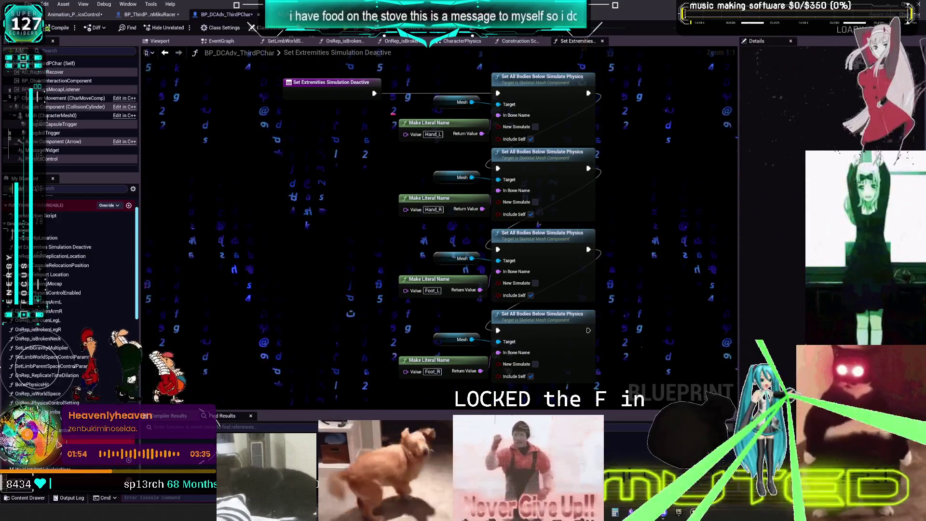
double_click(62, 359)
right_click(62, 359)
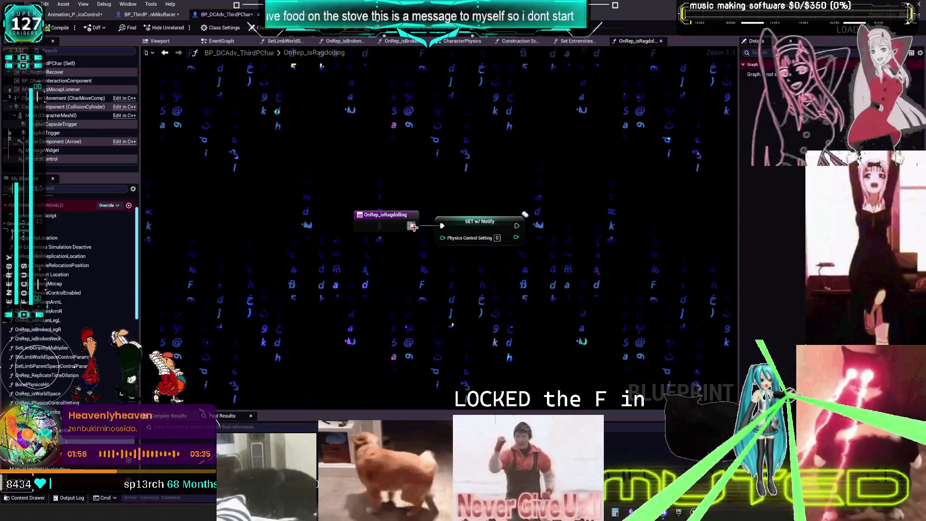
double_click(180, 438)
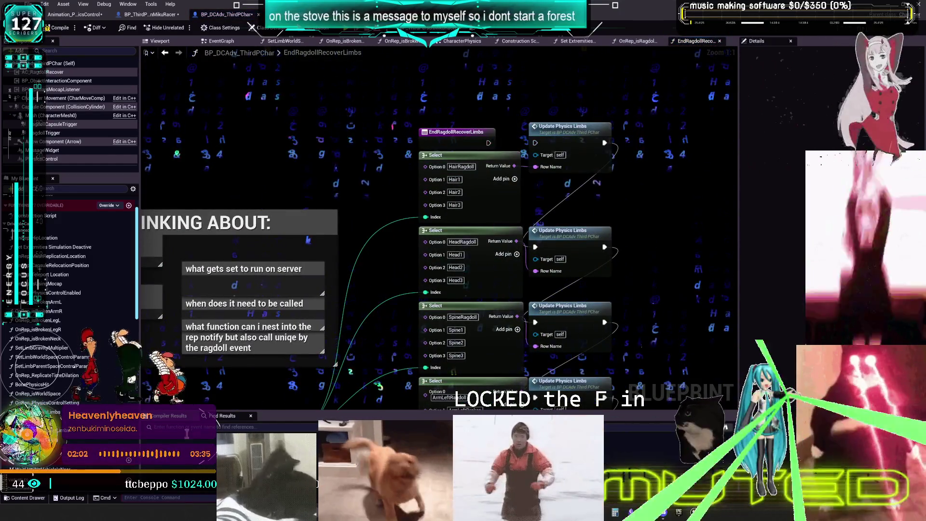
Step: Review UpdatePhysicsLimbs and OnRep_ReplicateTimeDilation, ending on SetLimbParentSpaceControlParams
double_click(563, 127)
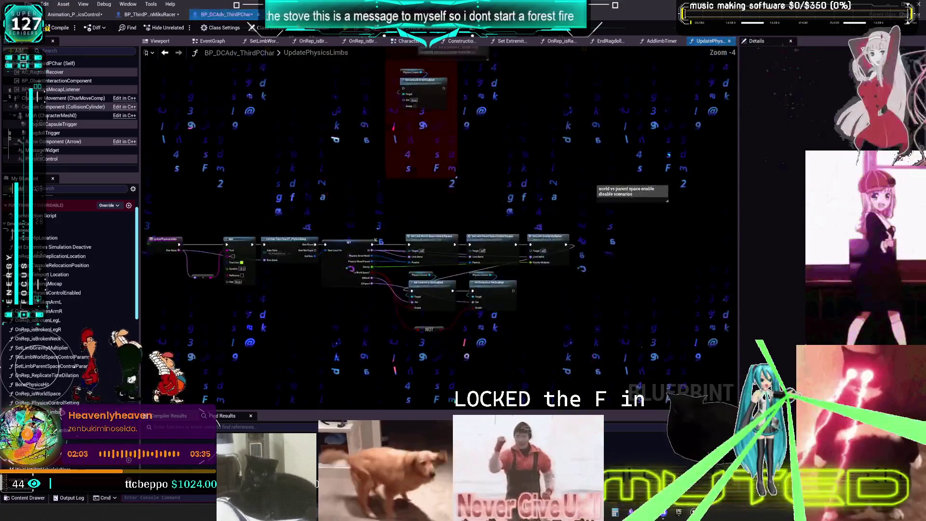
scroll(286, 279, up, 4)
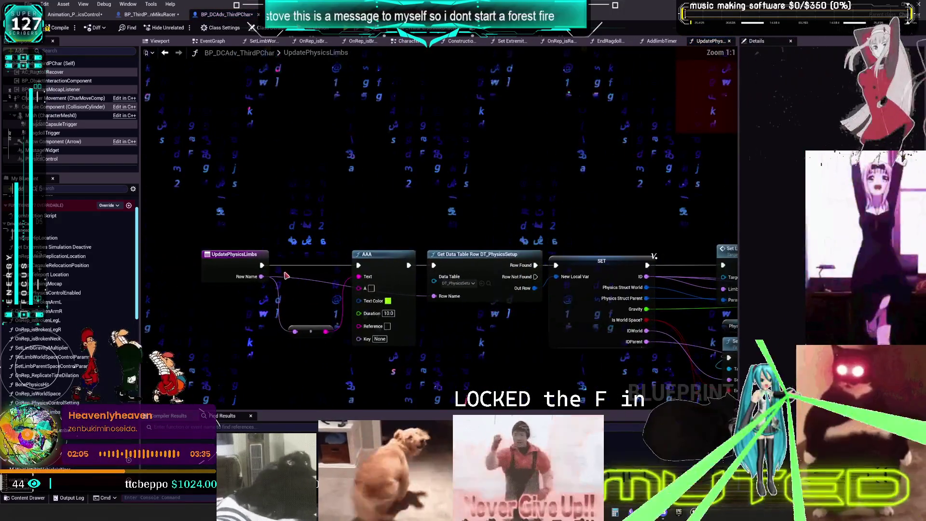
double_click(48, 375)
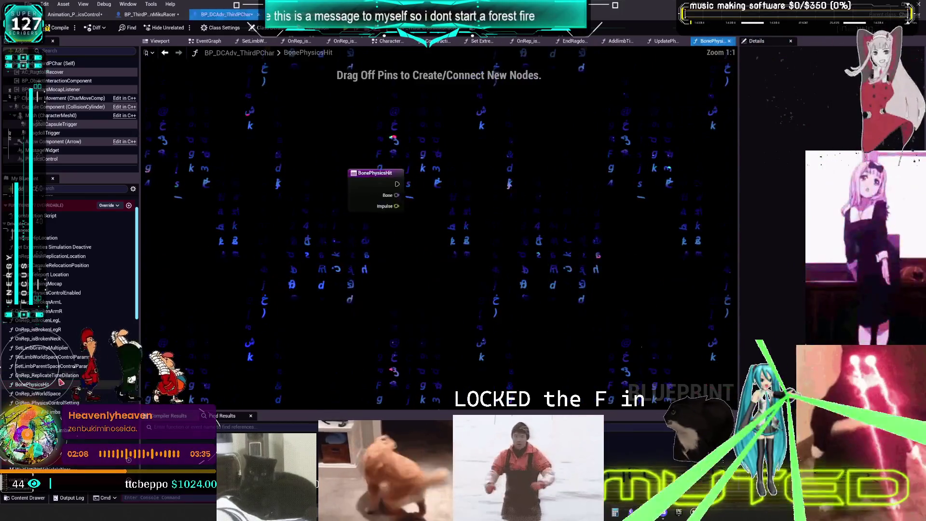
double_click(73, 366)
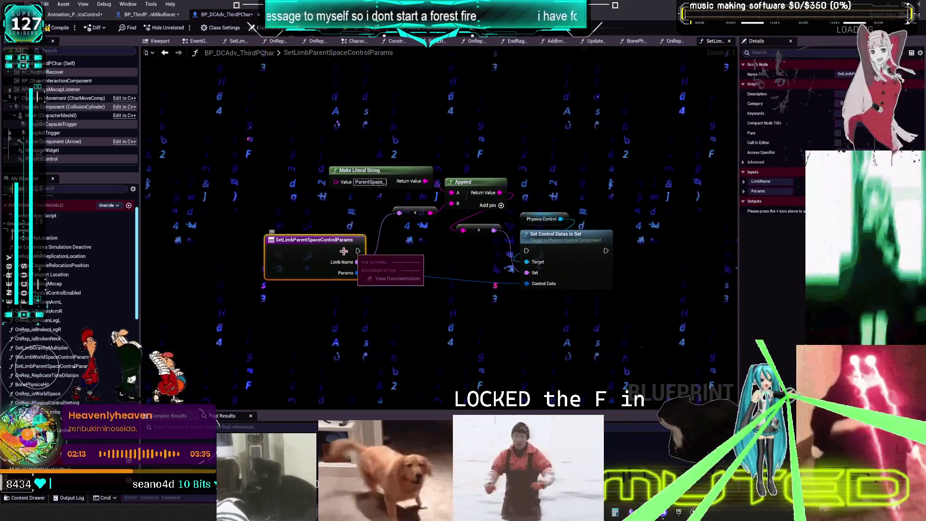
Step: Open SetLimbGravityMultiplier and OnRep_isBrokenNeck, and start renaming the PhysicsControlEnabled entry
double_click(49, 348)
double_click(54, 340)
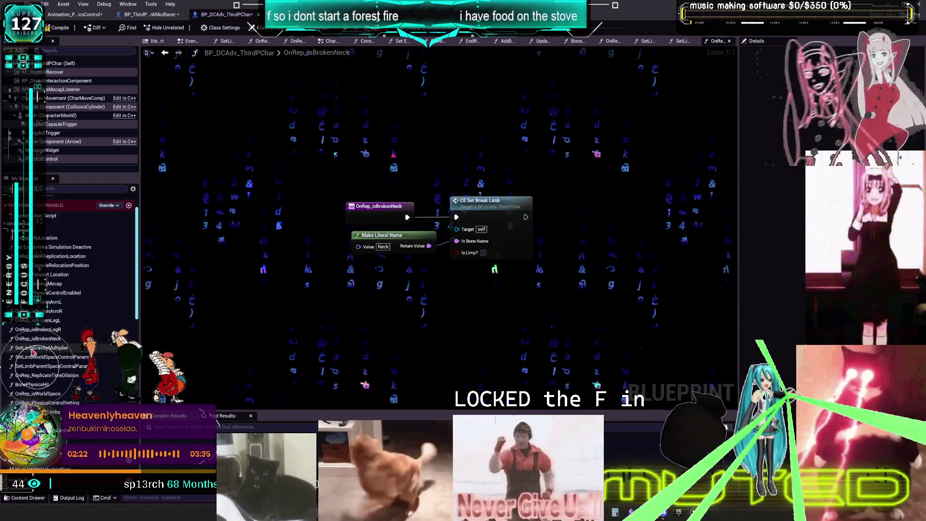
right_click(61, 294)
key(F2)
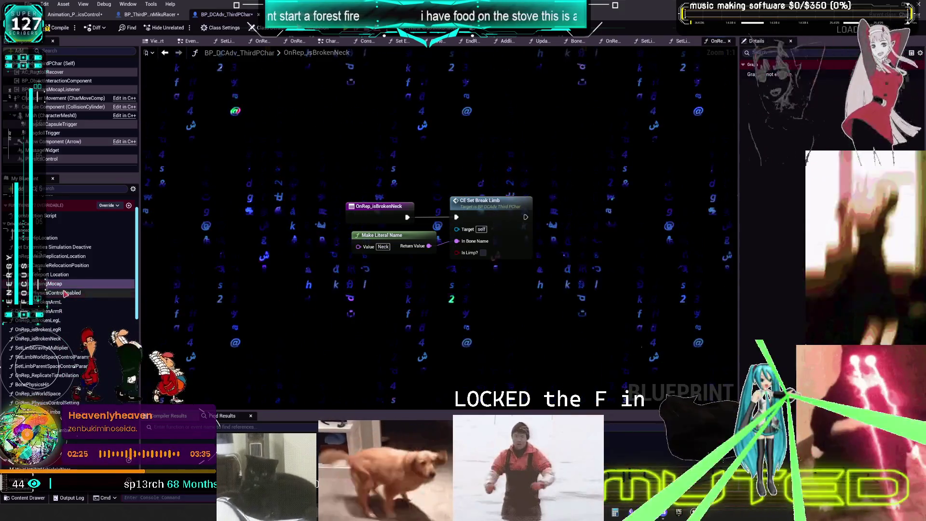
Step: Step through OnRep_PhysicsControlEnabled, OnRep_isUsingMocap and OnRep_Teleport Location to OnRep_MeshReplicationLocation
double_click(63, 294)
double_click(55, 283)
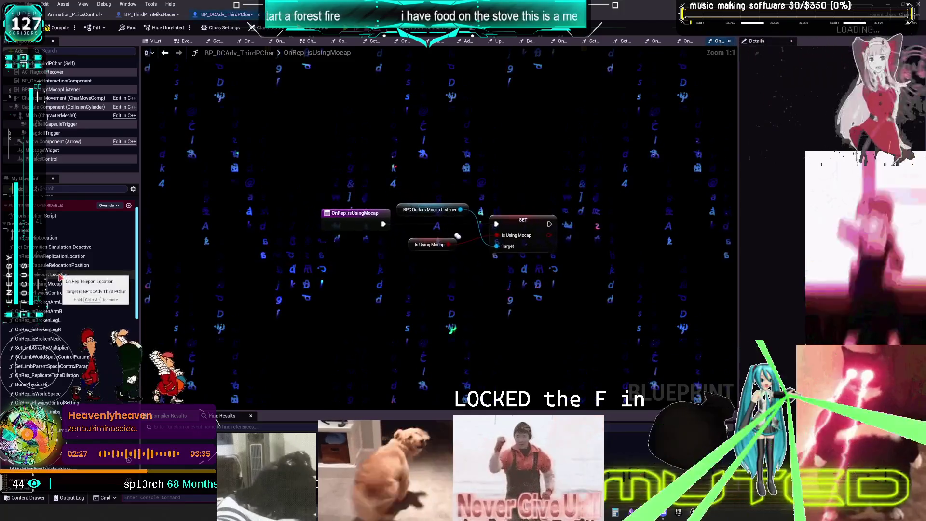
double_click(53, 274)
double_click(70, 266)
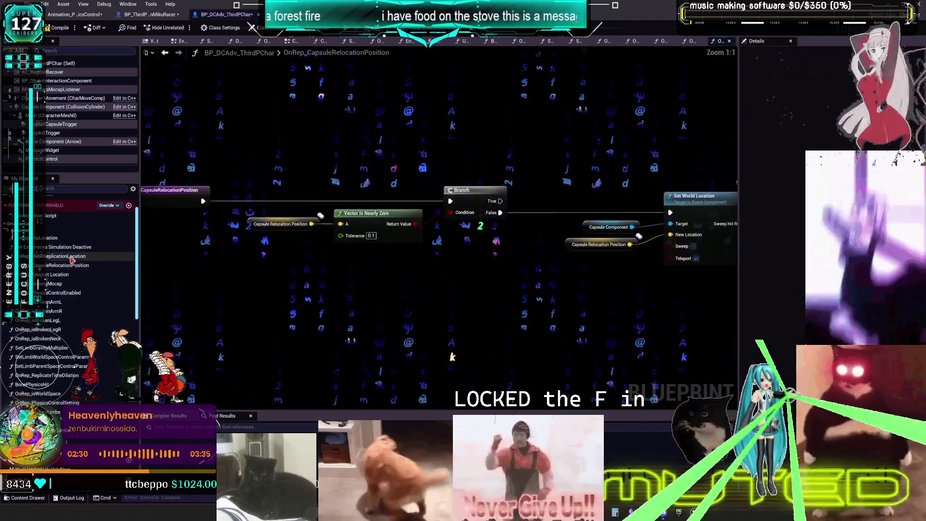
double_click(55, 256)
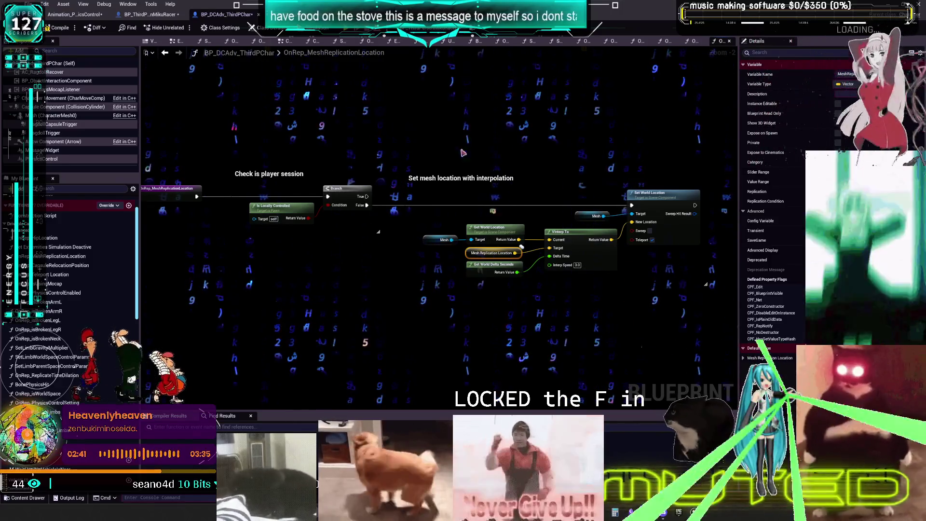
Step: Find all references to OnRep_MeshReplicationLocation by name
drag(280, 165, 362, 149)
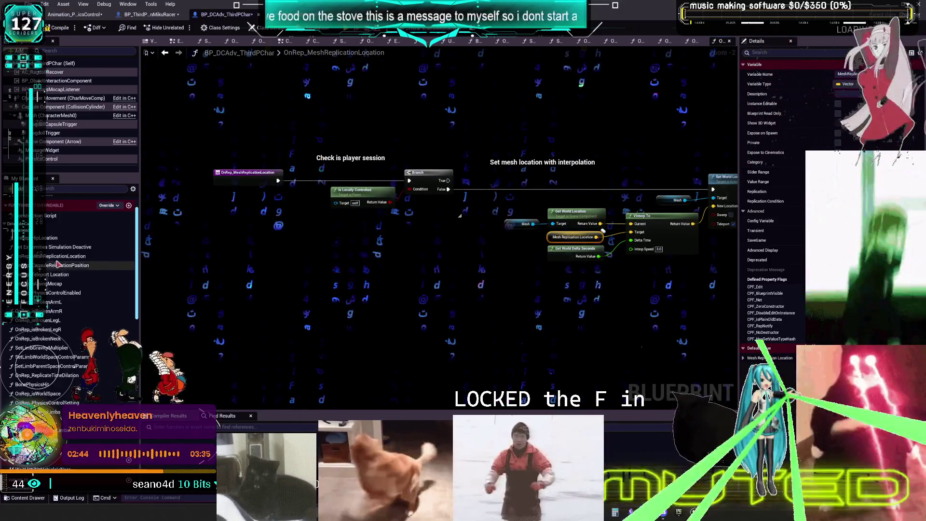
right_click(248, 174)
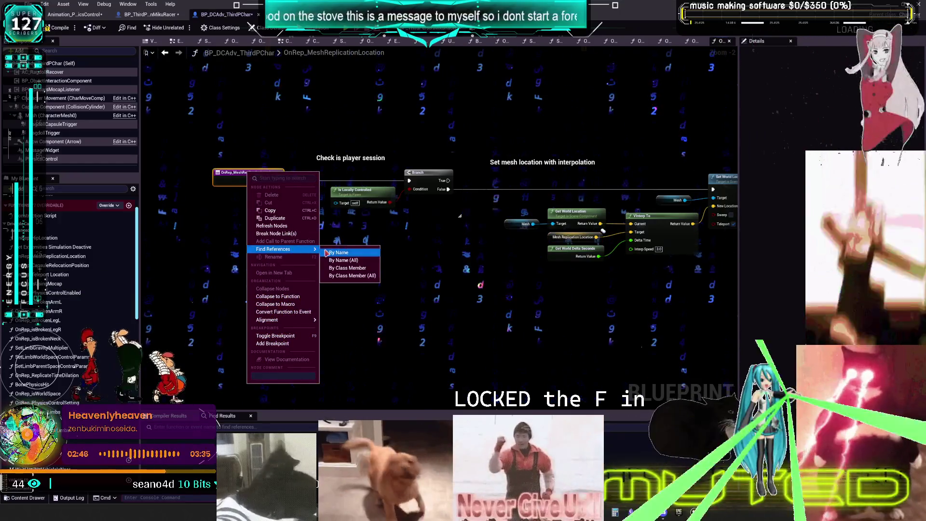
click(326, 253)
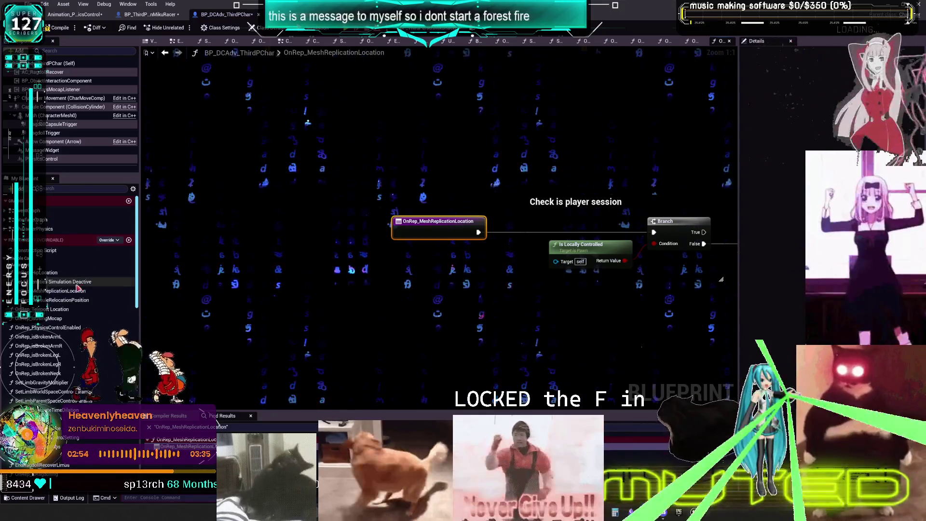
Step: Review Set Extremities Simulation Deactive and OnRep_HipLocation, then open the InterfaceGraph
double_click(55, 282)
double_click(60, 274)
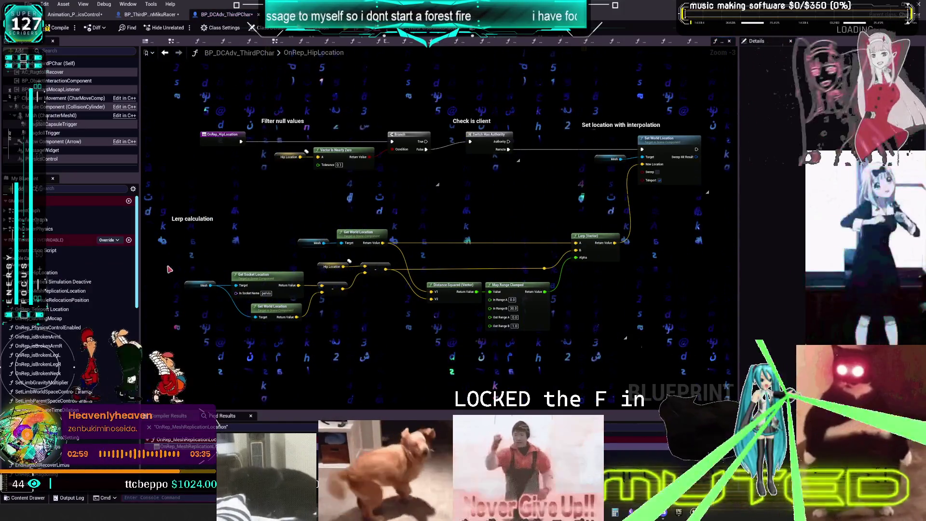
double_click(39, 218)
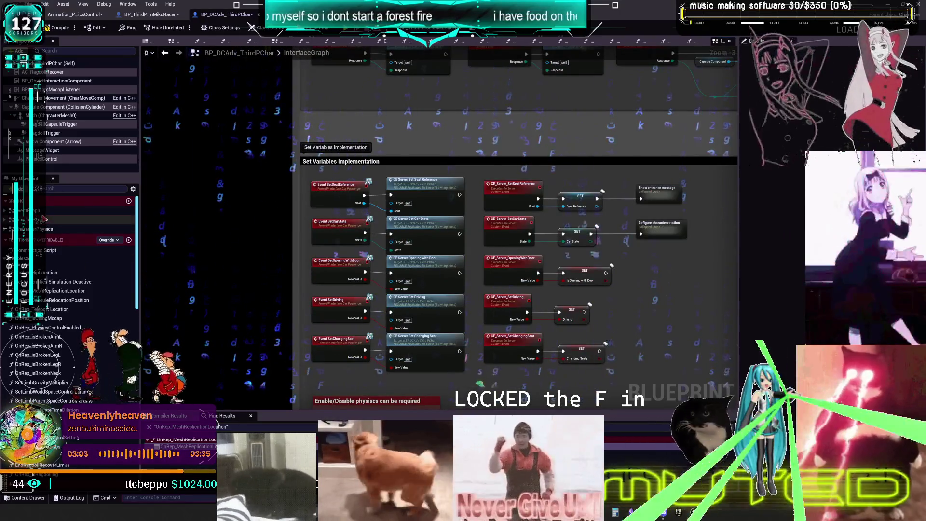
Step: Browse the DCAdv EventGraph's Begin Play and EventTick sections and peek inside Get mesh relative offset
double_click(34, 211)
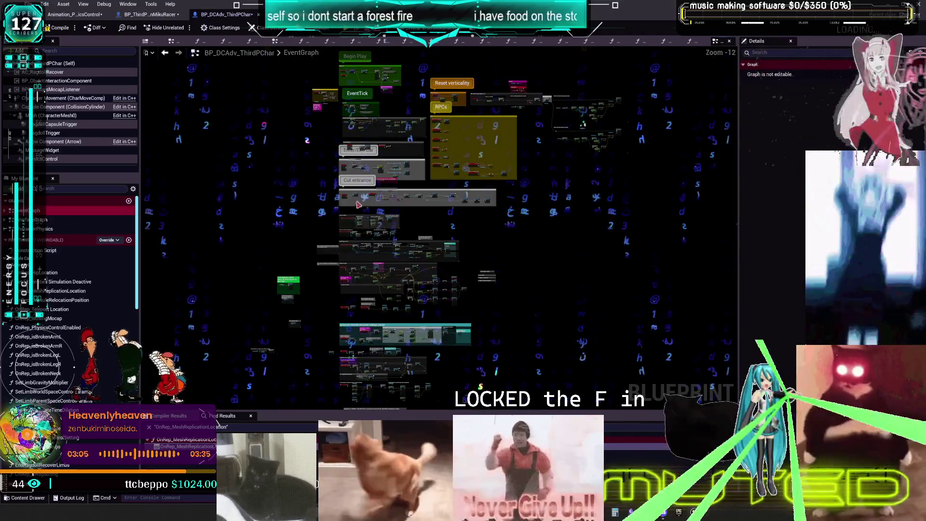
scroll(393, 197, up, 6)
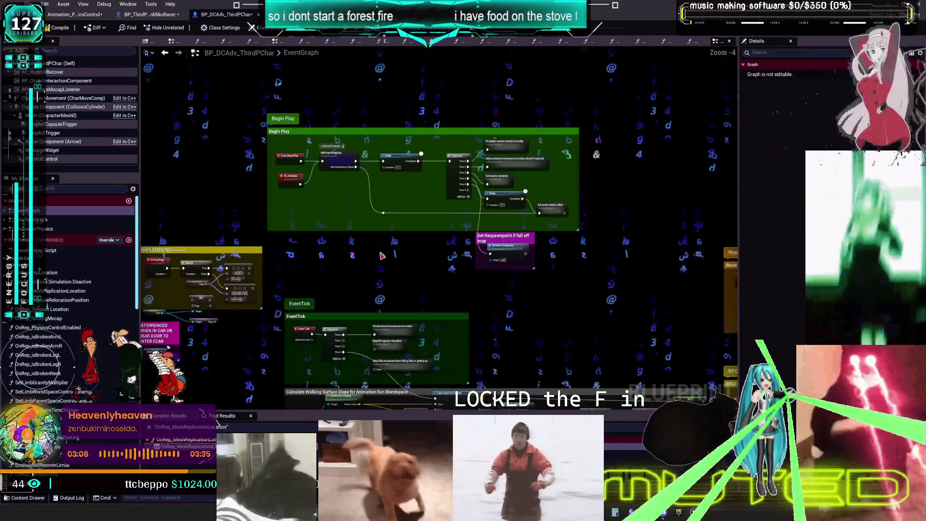
drag(532, 179, 492, 193)
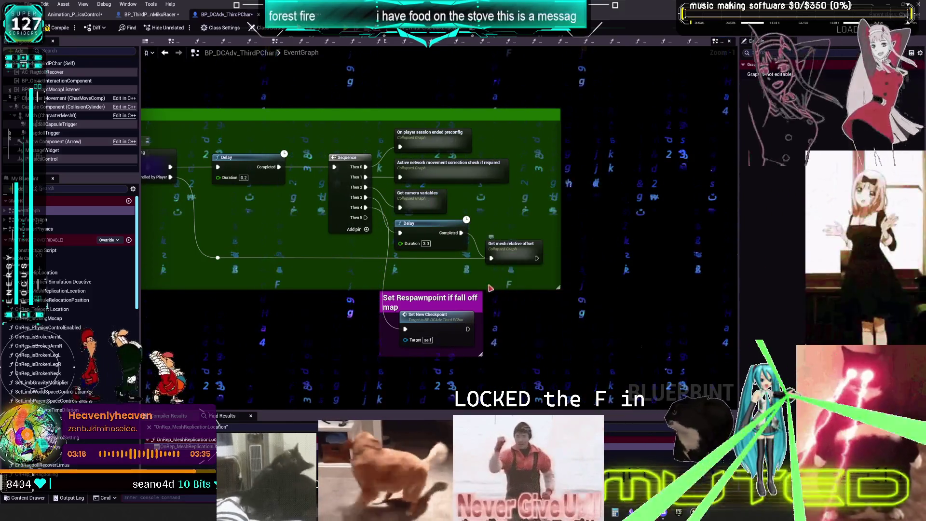
scroll(494, 282, down, 5)
mouse_move(494, 282)
mouse_down()
mouse_move(521, 184)
mouse_move(490, 286)
mouse_up()
scroll(474, 280, up, 4)
scroll(518, 155, down, 3)
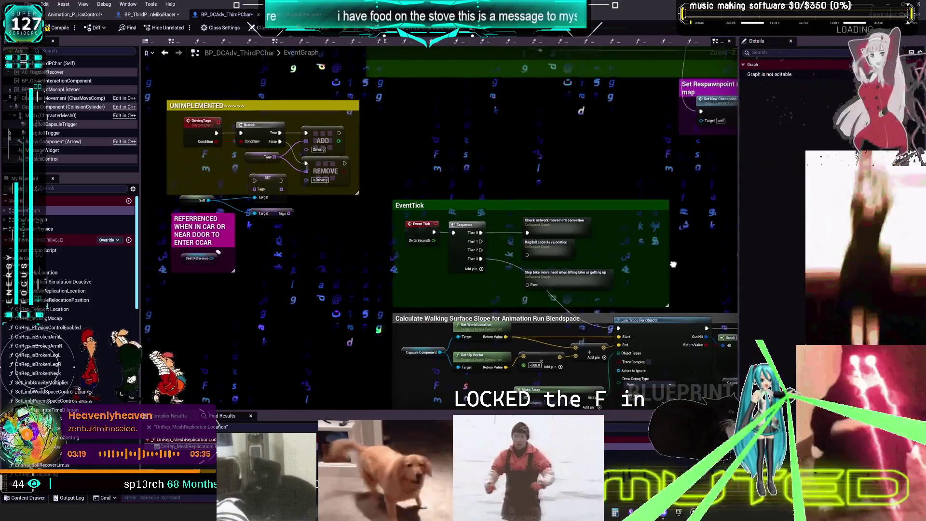
scroll(598, 226, up, 3)
double_click(584, 199)
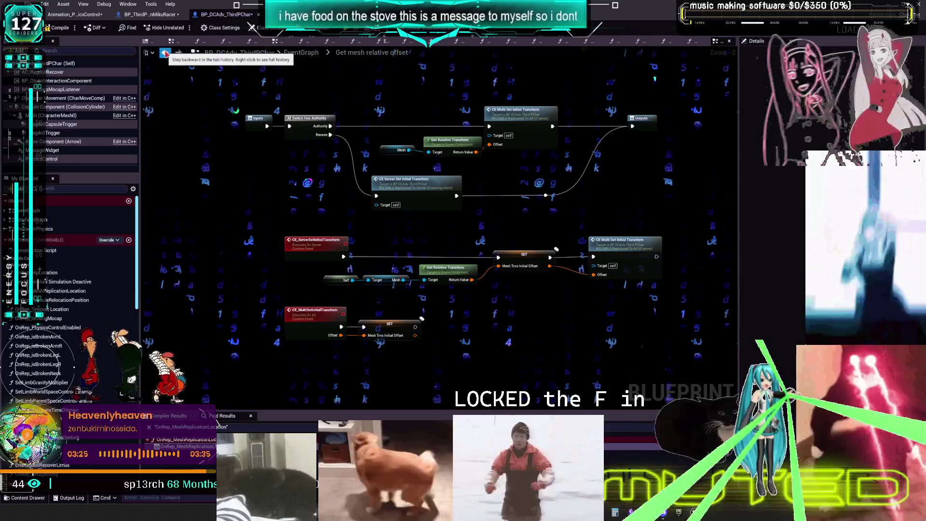
click(165, 54)
Step: Survey the capsule collision, ragdoll checks and RPCs groups, then compile the character Blueprint
scroll(509, 214, down, 3)
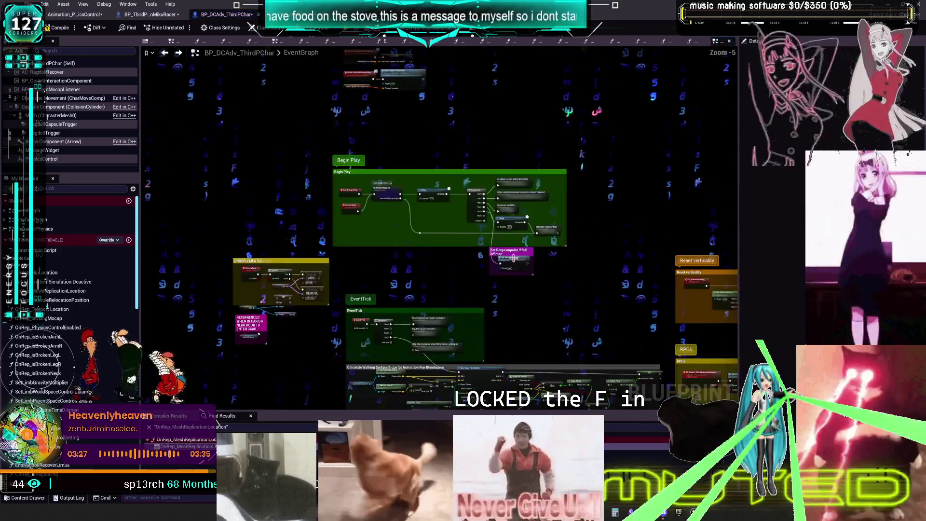
drag(501, 391, 503, 176)
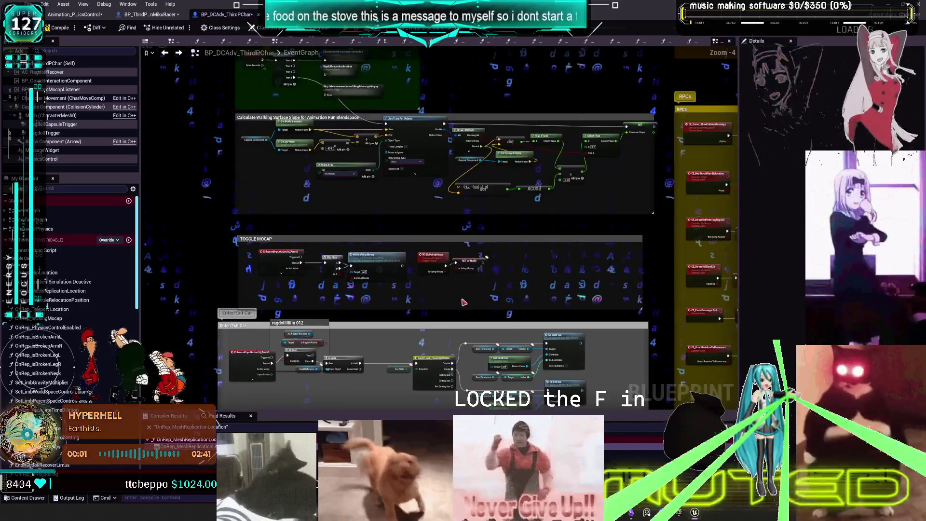
drag(477, 263, 582, 159)
scroll(583, 158, up, 1)
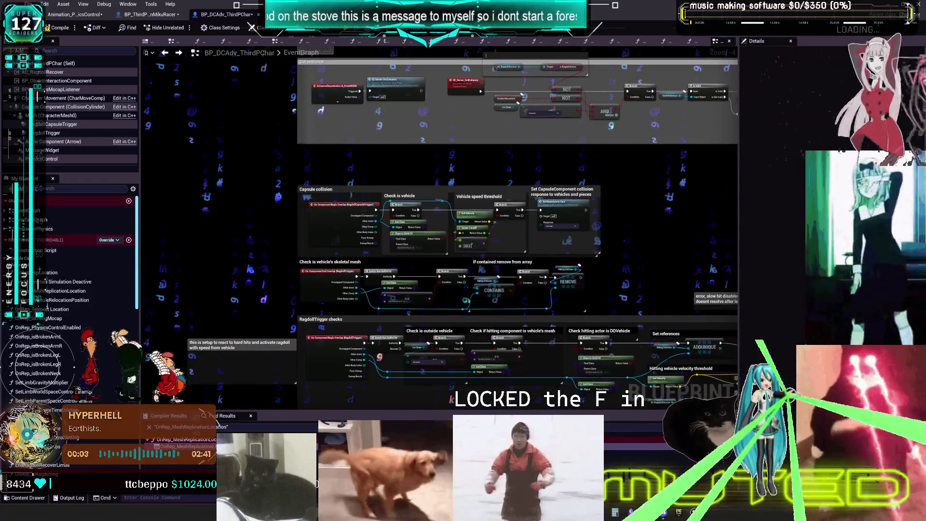
scroll(582, 159, up, 2)
scroll(620, 139, down, 2)
drag(620, 139, 193, 63)
click(67, 30)
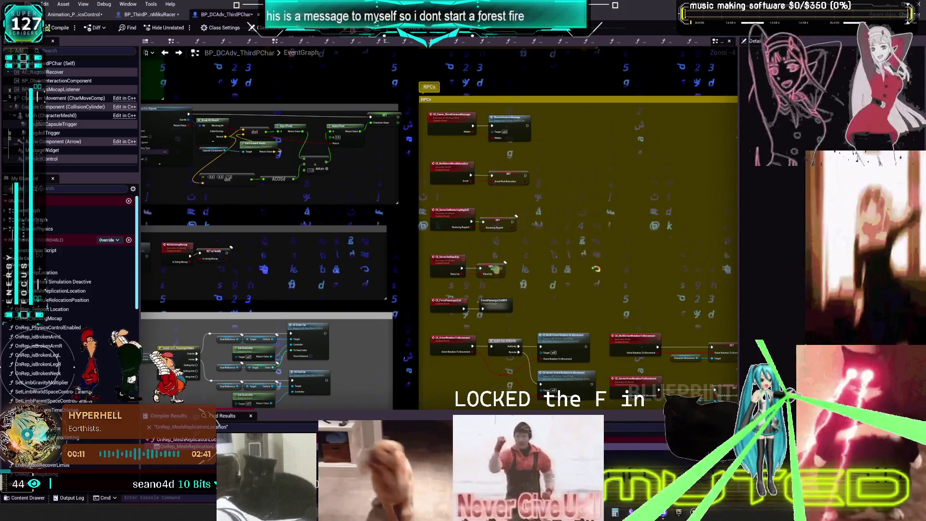
Step: Stop the play session, open a second floating level viewport and play-test in it
click(86, 16)
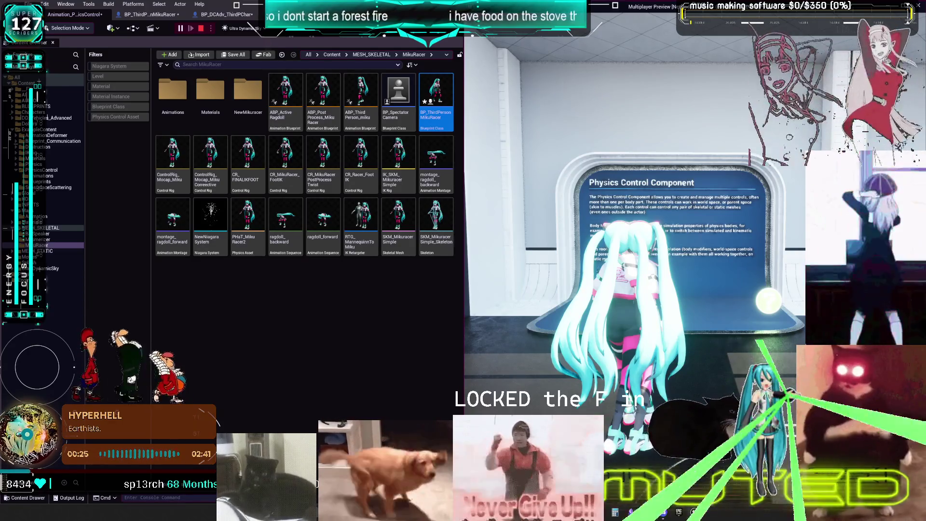
key(Escape)
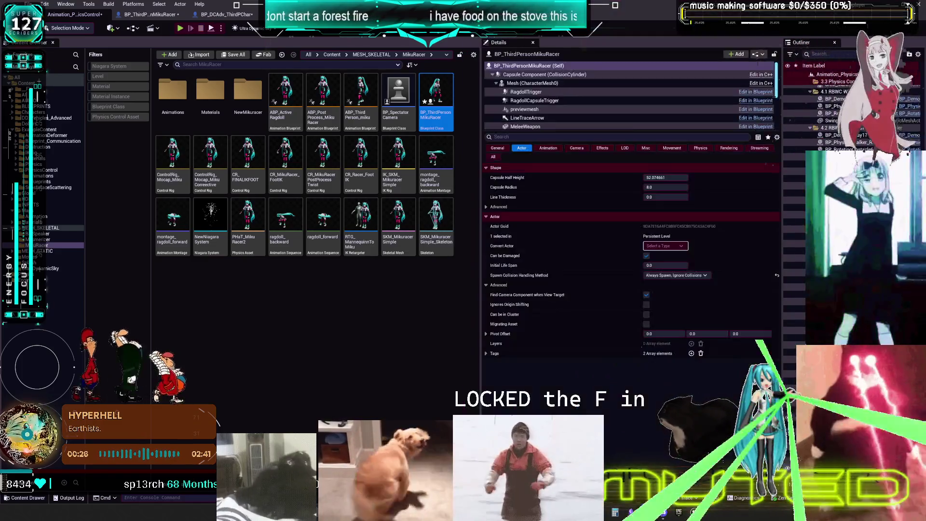
click(67, 5)
mouse_move(106, 59)
click(188, 81)
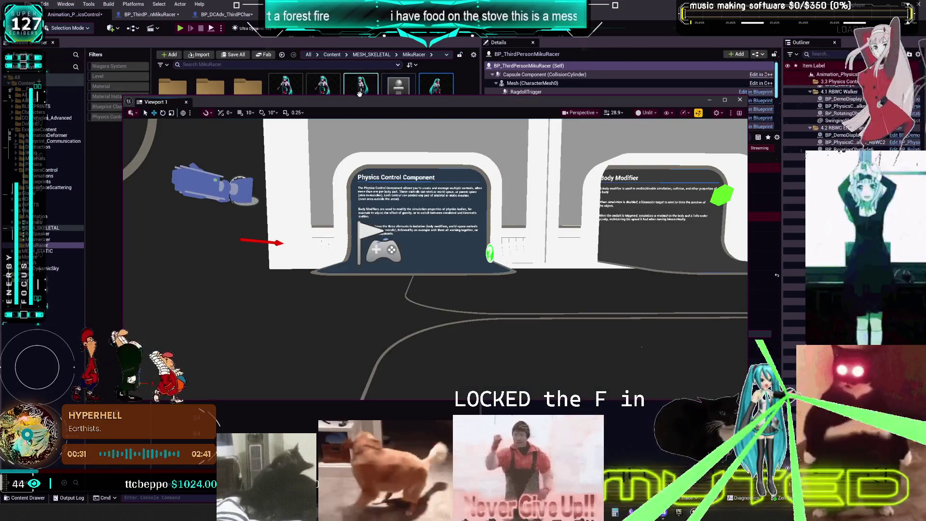
drag(360, 102, 329, 126)
key(alt+p)
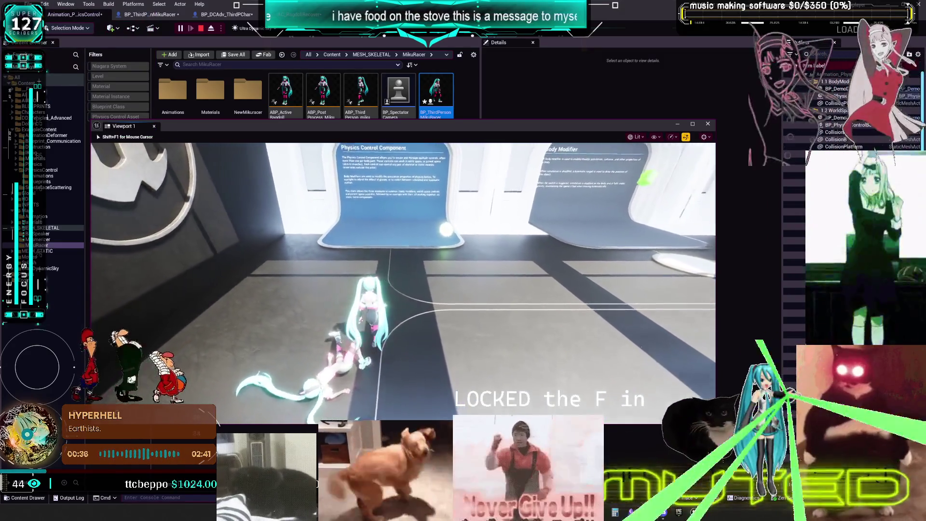
Step: End the play test and dismiss the Miku racer camera preview
key(Escape)
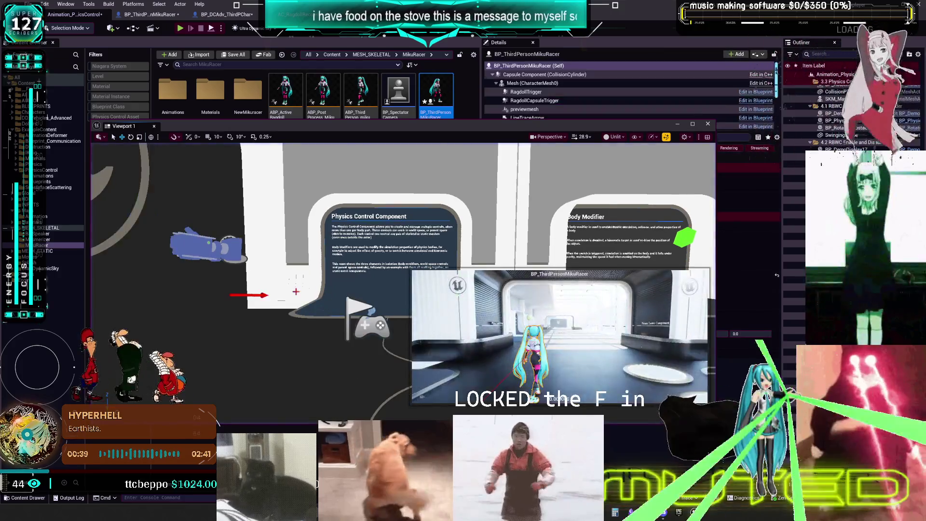
click(367, 373)
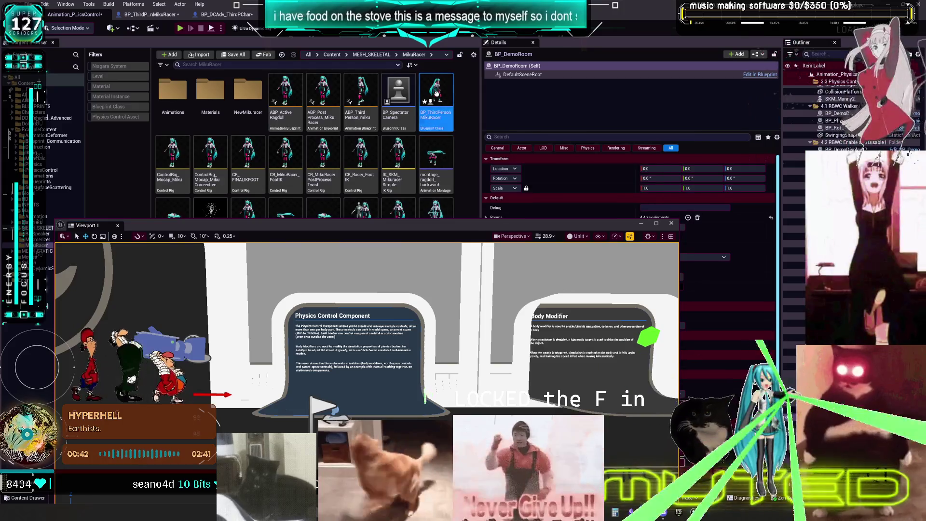
scroll(762, 189, up, 5)
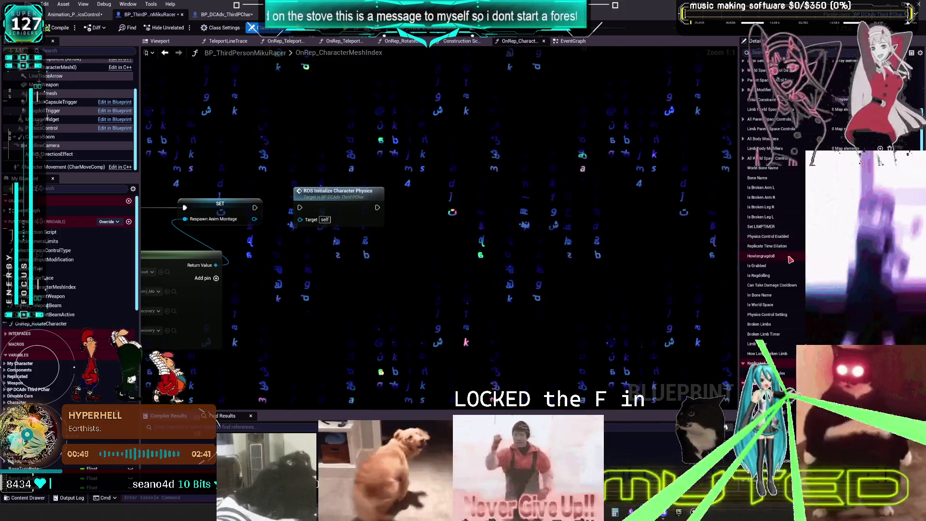
Step: Set the AC_RagdollRecover component's Root Bone Name to Root
scroll(81, 90, up, 3)
click(55, 81)
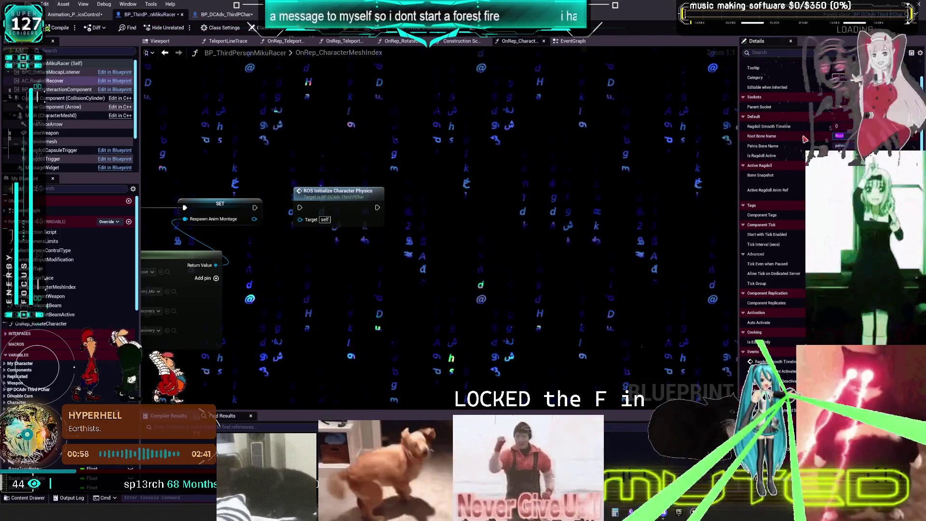
click(839, 136)
text(Root)
key(Return)
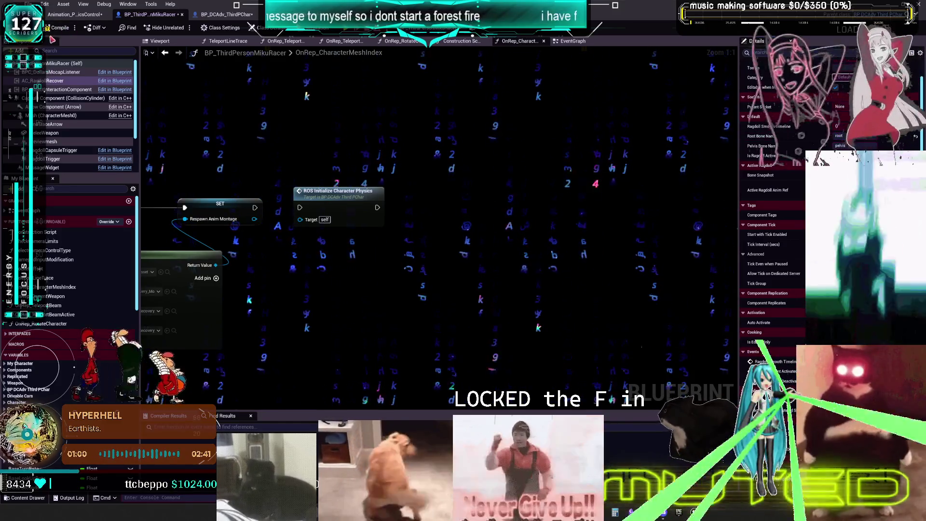
Step: Run a brief multiplayer play test, then review the FollowCamera and PhysicsControl component settings
key(alt+p)
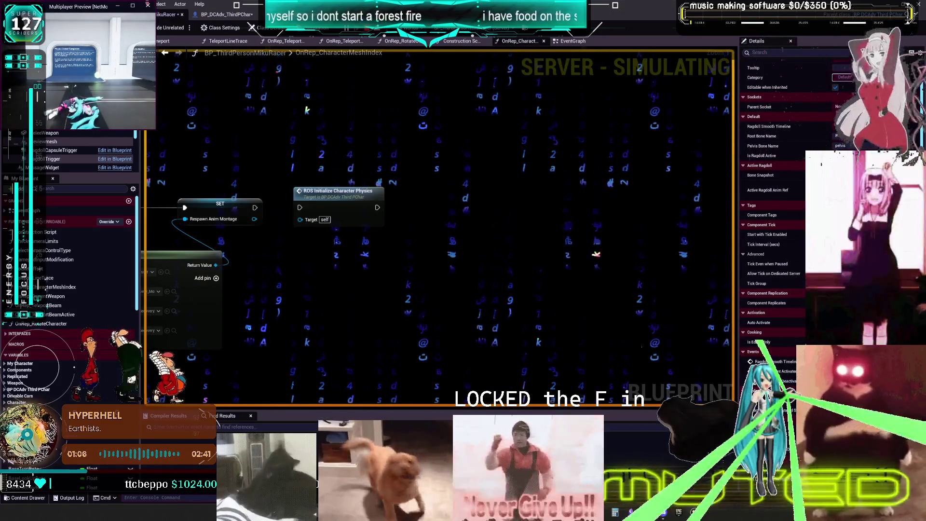
key(Escape)
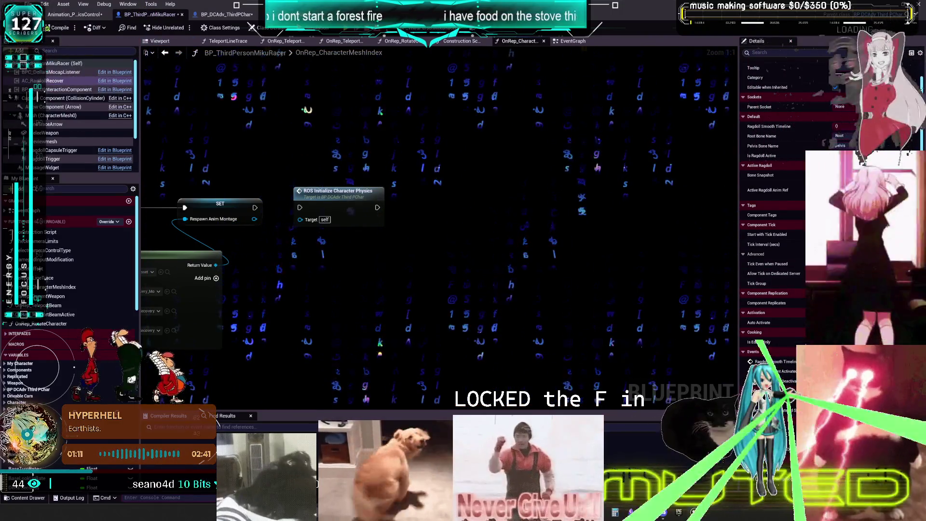
scroll(61, 146, down, 3)
click(61, 146)
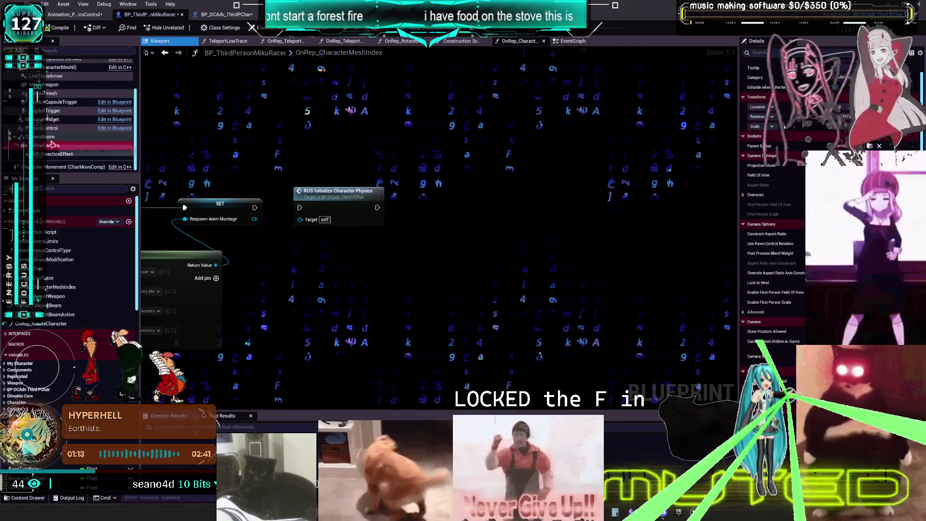
click(84, 128)
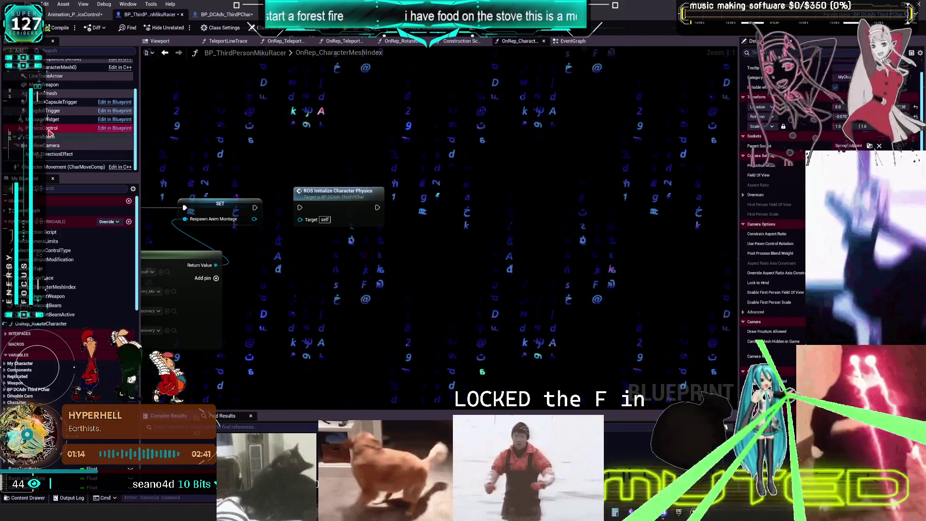
key(ctrl+Tab)
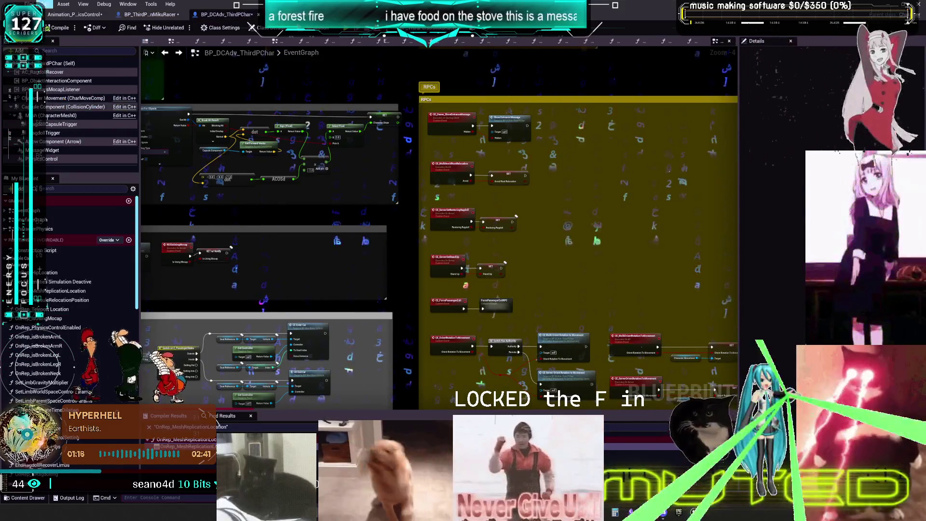
Step: Save the assets and delete the PhysicsControl component from BP_DCAdv_ThirdPChar
key(ctrl+s)
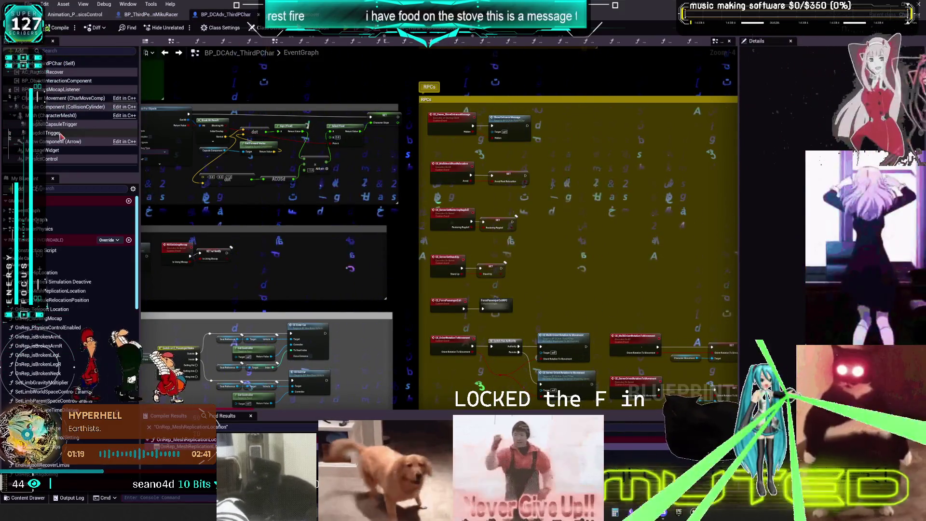
click(53, 159)
key(Delete)
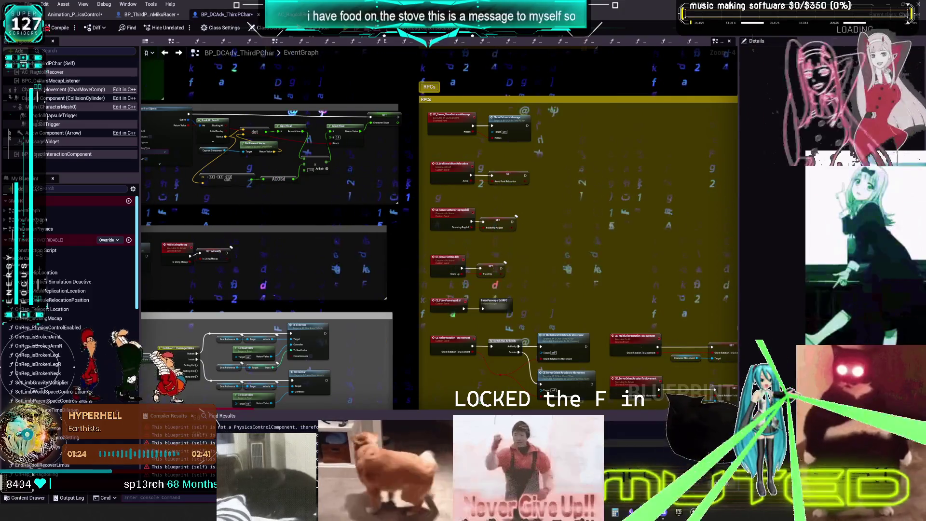
Step: Browse the CharacterPhysics graph and the SetLimbParentSpaceControlParams function graph
click(277, 41)
scroll(502, 258, up, 2)
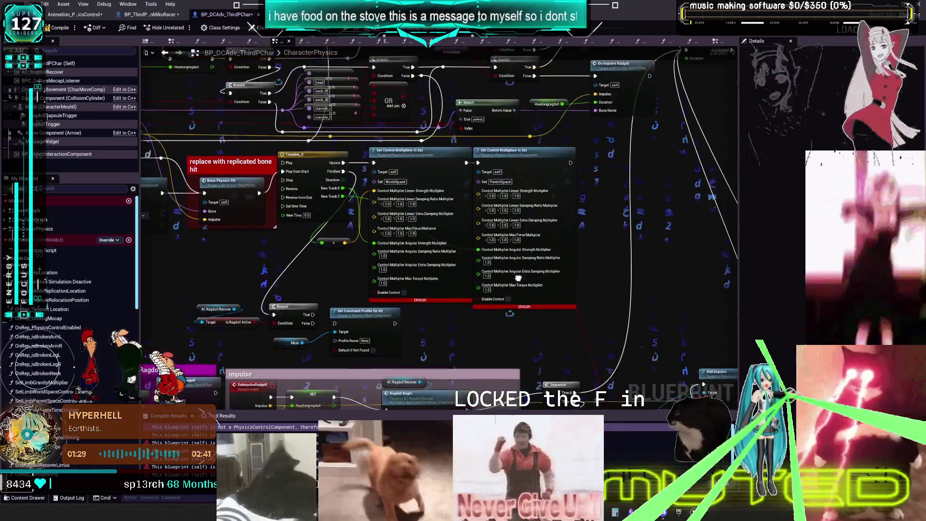
scroll(461, 170, down, 2)
scroll(421, 181, down, 4)
drag(526, 216, 376, 388)
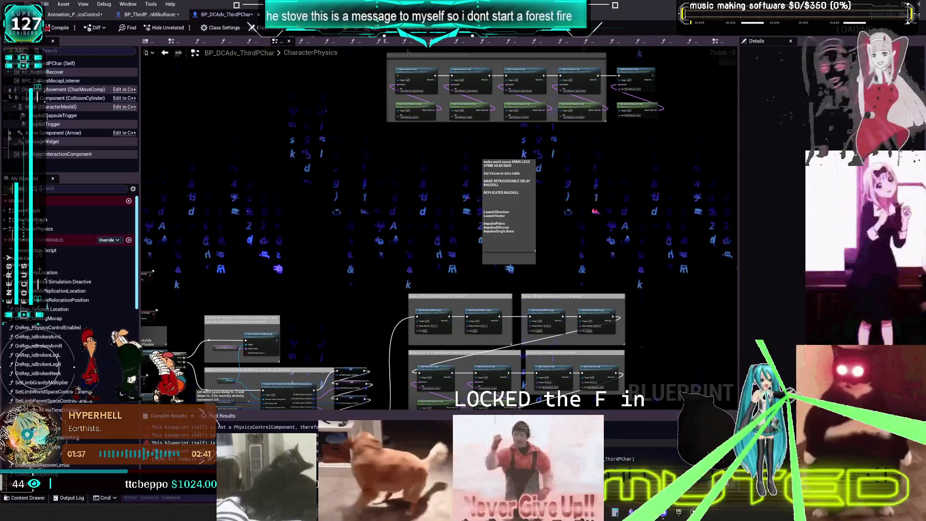
double_click(54, 401)
drag(558, 188, 475, 164)
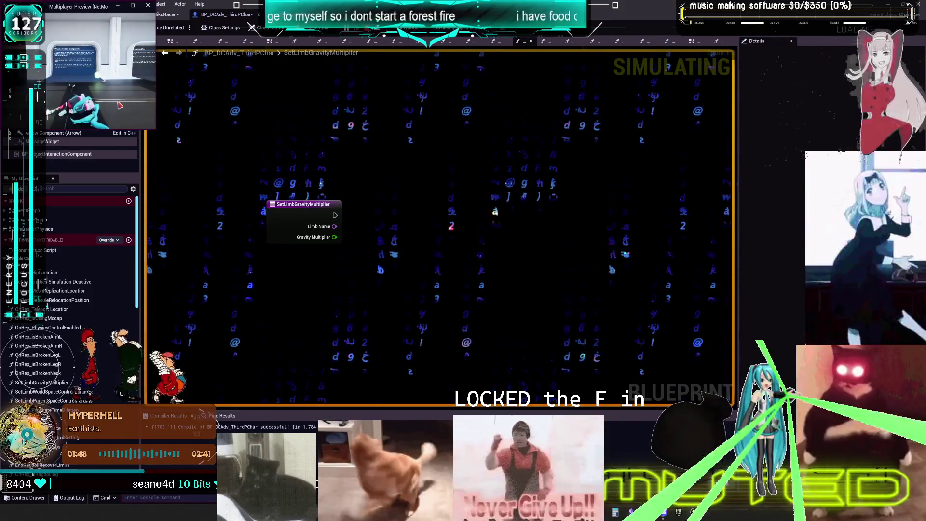
click(133, 5)
Step: Walk the character with W toward the Physics Control board and down the corridor
click(137, 16)
key(w)
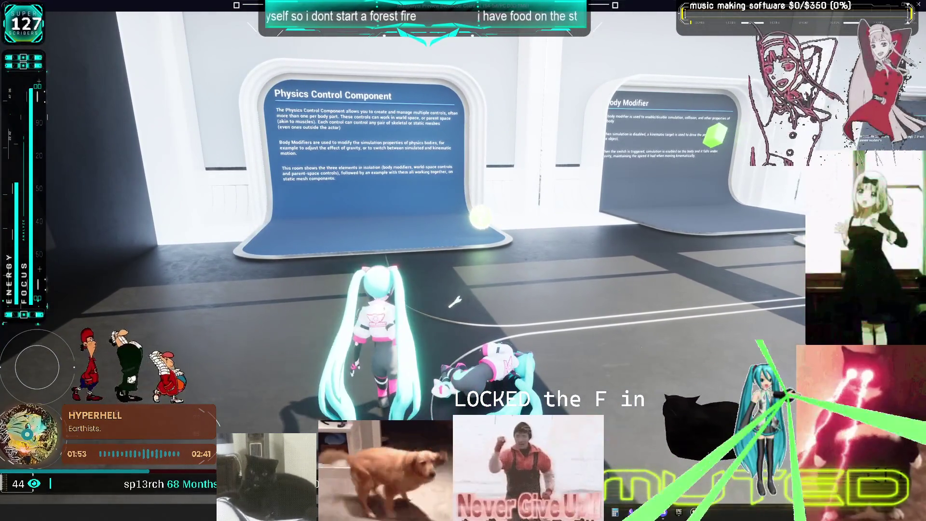
key(w)
key(super+Down)
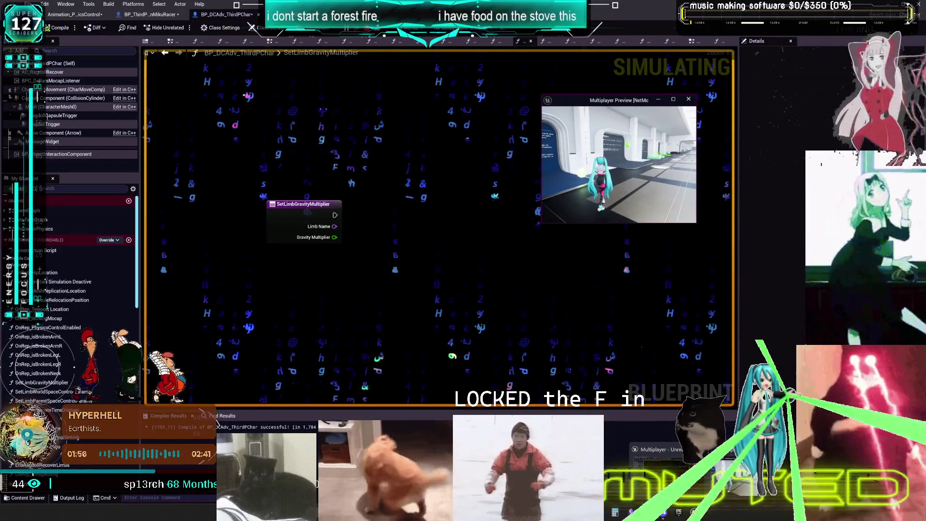
click(57, 15)
click(410, 317)
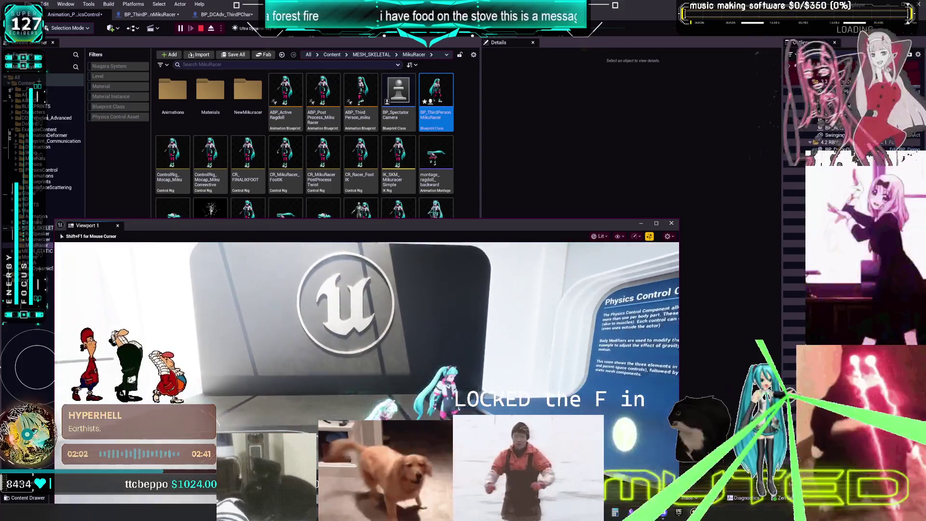
Step: End the play session, close the floating viewport, and discard changes with Don't Save
key(Escape)
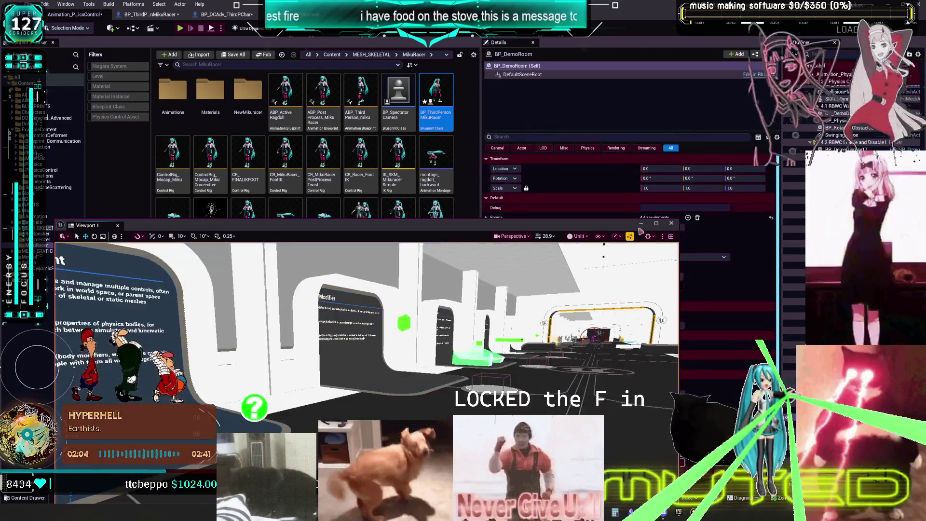
click(674, 224)
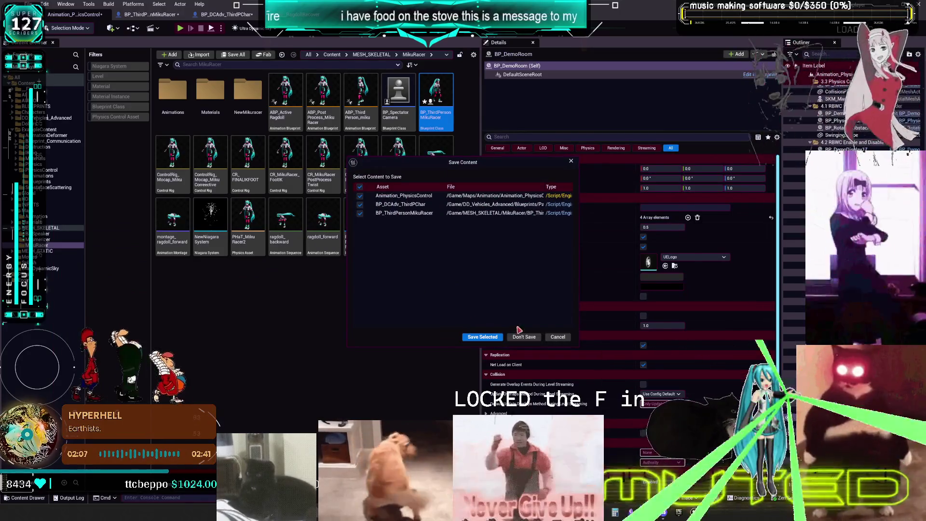
click(521, 338)
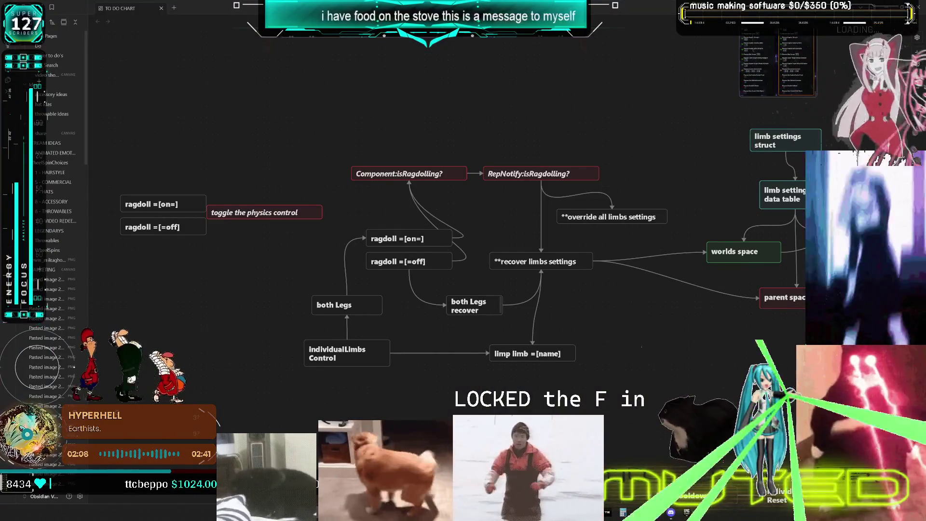
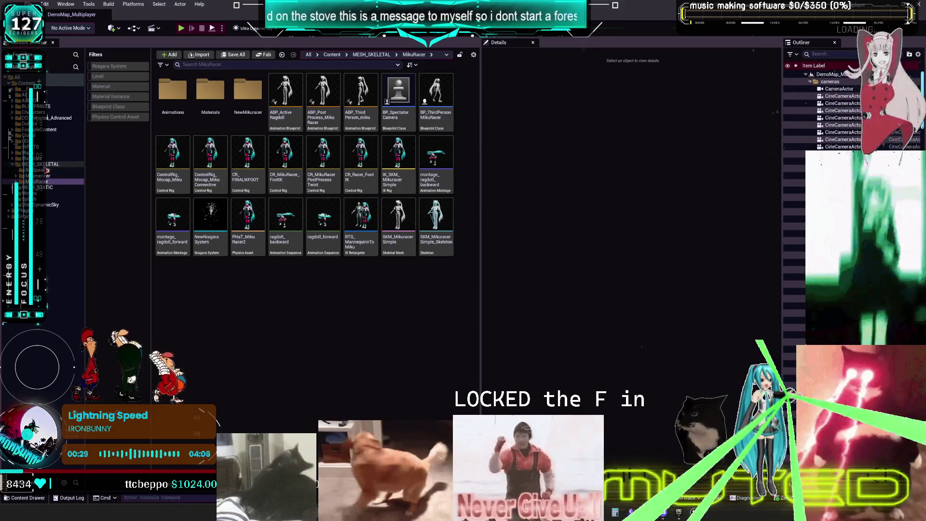
Step: From the MikuRacer character blueprint, jump into CharacterPhysics at the ROS_InitializeCharacterPhysics event
click(441, 114)
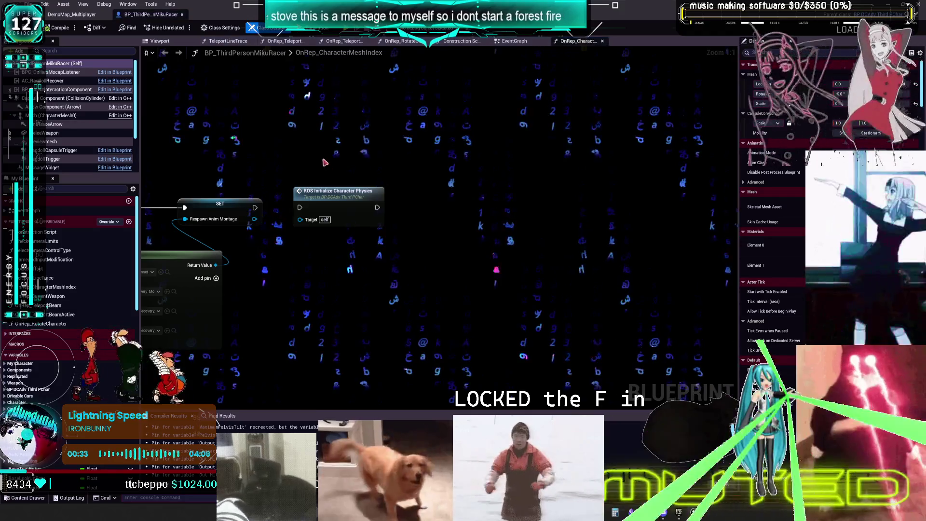
scroll(517, 211, up, 4)
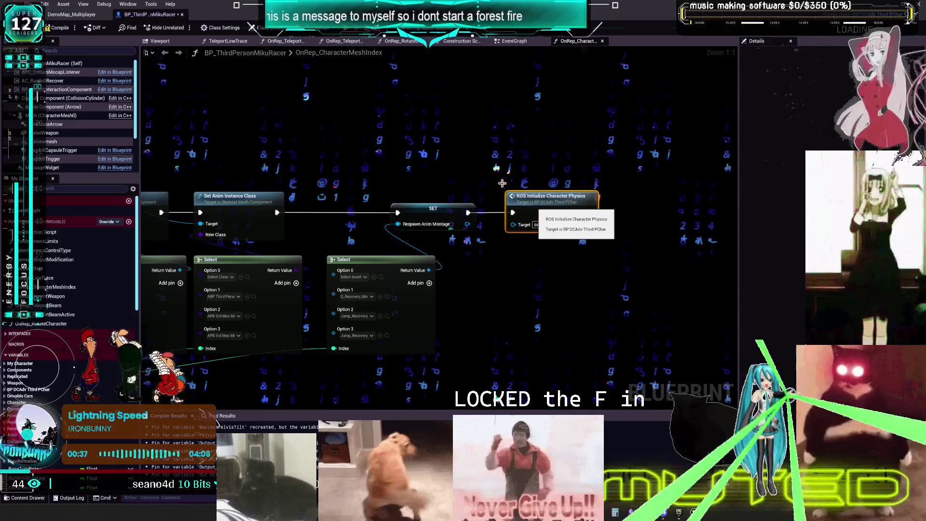
double_click(537, 211)
mouse_move(388, 323)
mouse_down()
mouse_move(395, 218)
mouse_move(280, 208)
mouse_up()
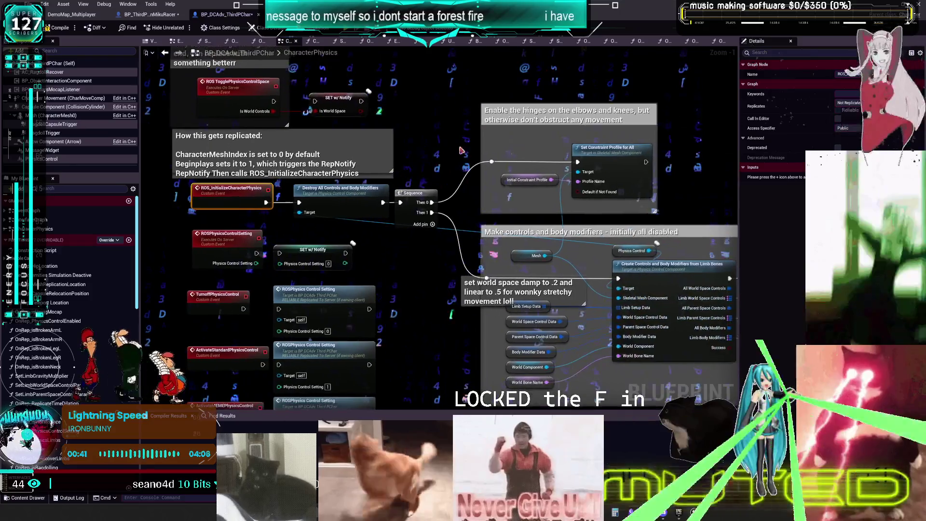
Step: Select the Initial Constraint Profile variable node and start a Multiplayer Preview play test
click(528, 180)
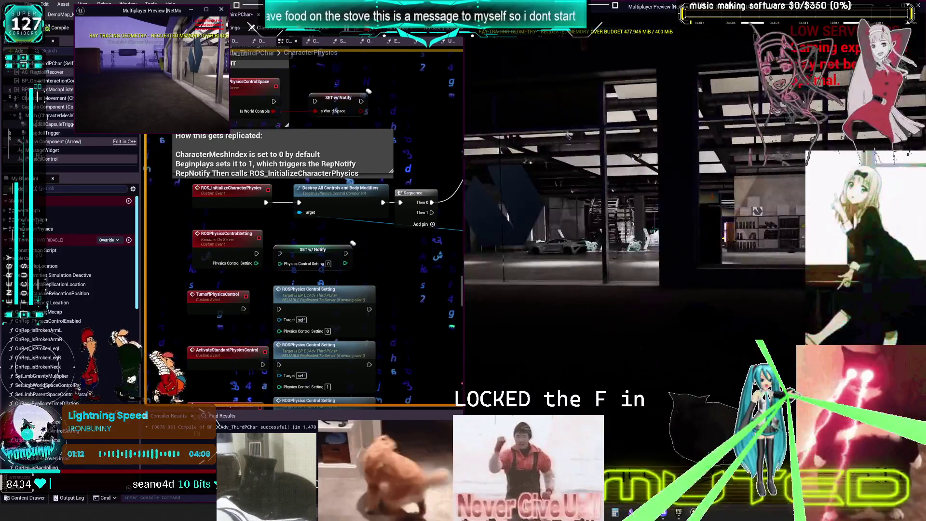
Step: Stop the Multiplayer Preview play session with Esc
key(Escape)
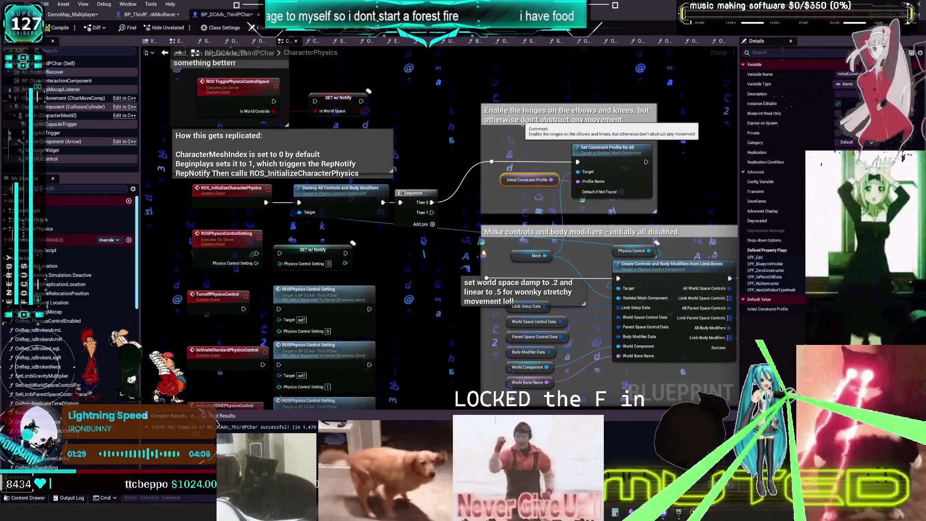
Step: Review the Mesh (CharacterMesh0) details, then follow Sequence Then 1 to the arm and feet controls
mouse_move(626, 191)
mouse_down()
mouse_move(615, 180)
mouse_move(697, 168)
mouse_up()
click(57, 116)
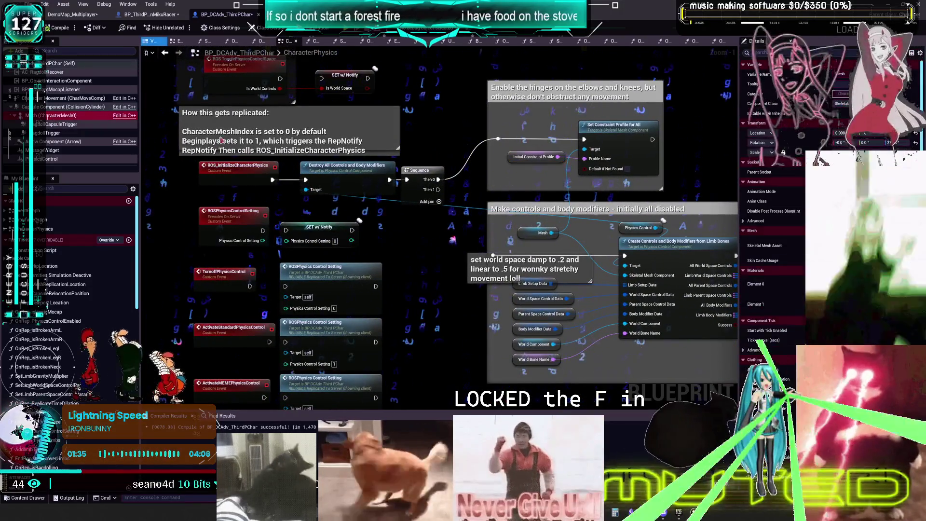
scroll(802, 295, down, 5)
scroll(802, 294, down, 8)
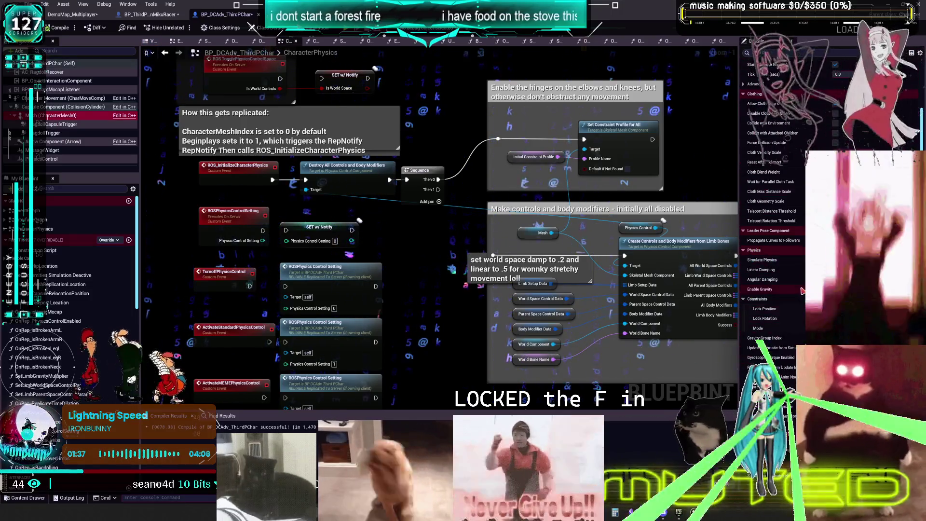
scroll(801, 284, down, 6)
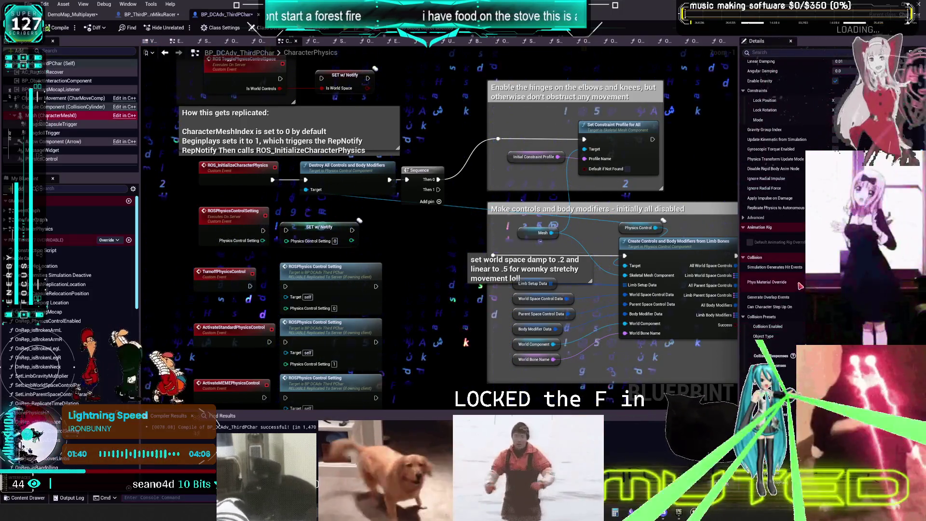
scroll(801, 286, up, 6)
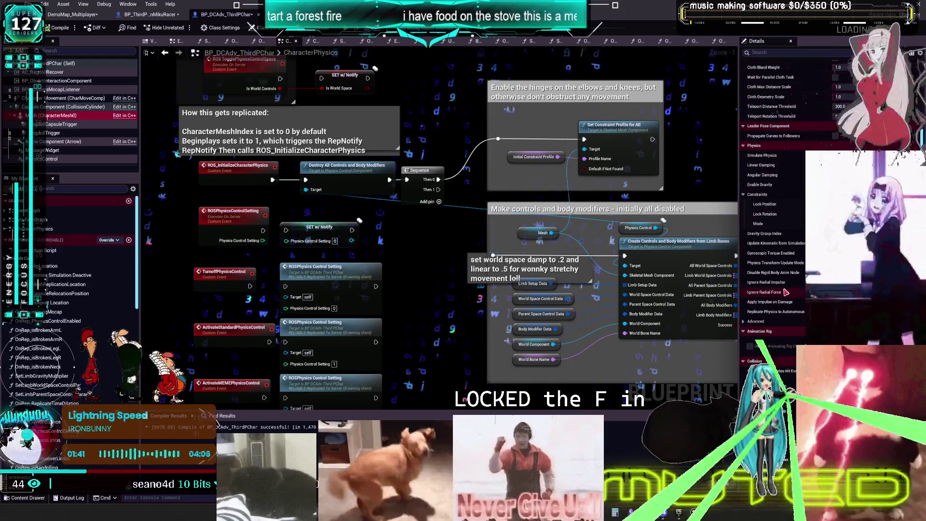
scroll(784, 294, up, 7)
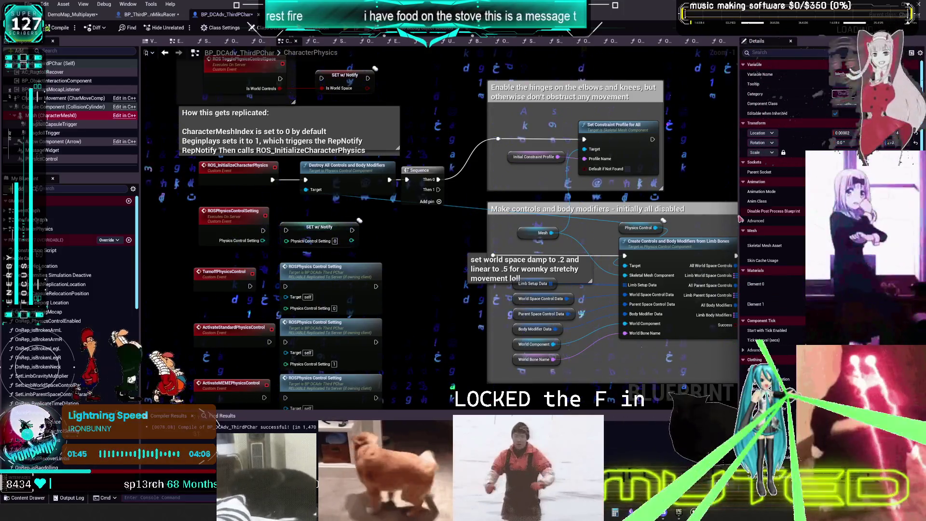
mouse_move(437, 190)
mouse_down()
mouse_move(456, 248)
mouse_move(493, 255)
mouse_up()
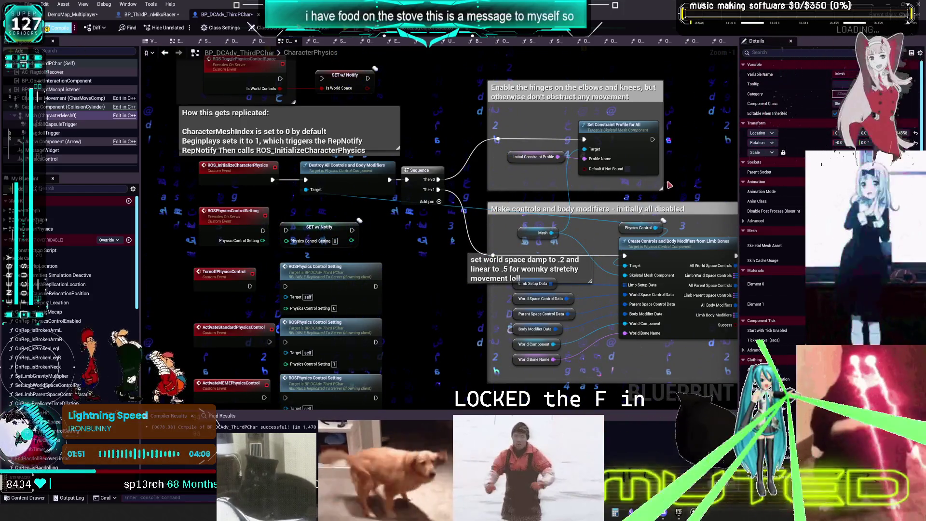
scroll(616, 165, down, 1)
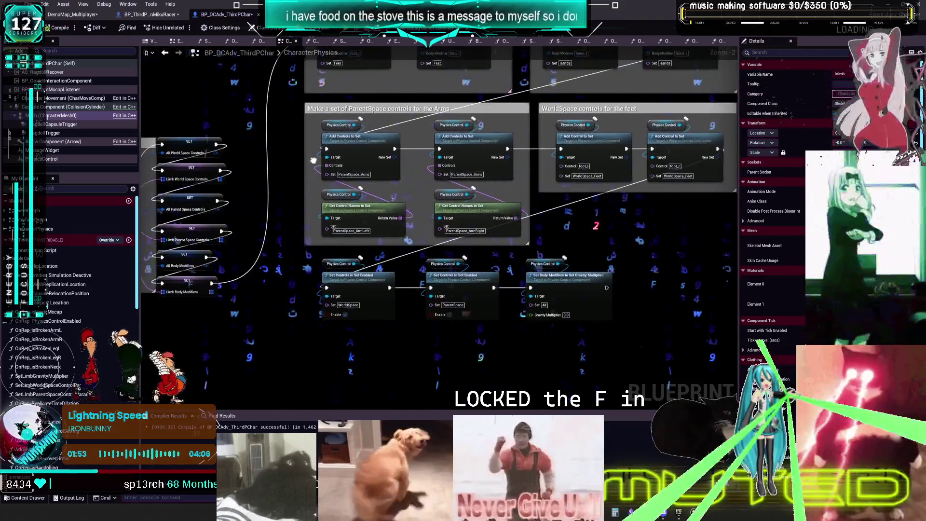
Step: Bring the control-creation SET nodes into view and launch Multiplayer Preview with Alt+P
scroll(451, 232, down, 1)
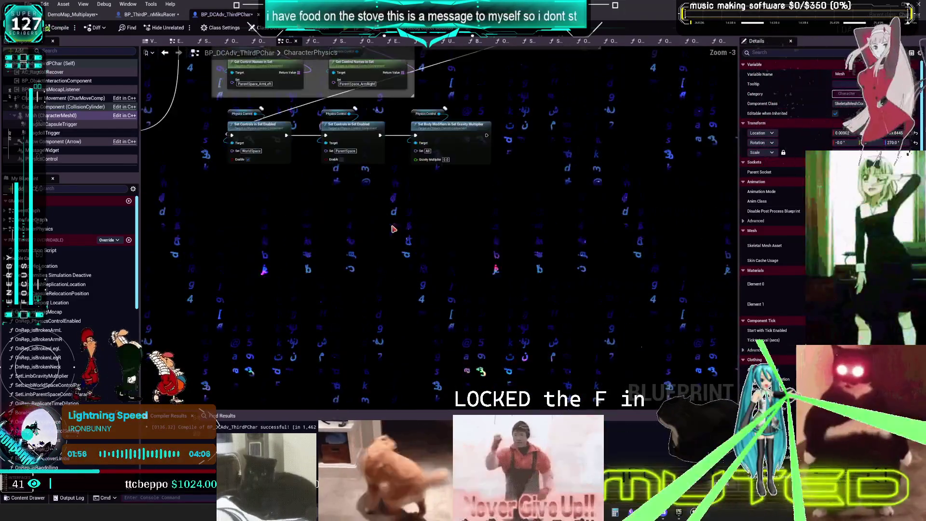
drag(685, 218, 611, 309)
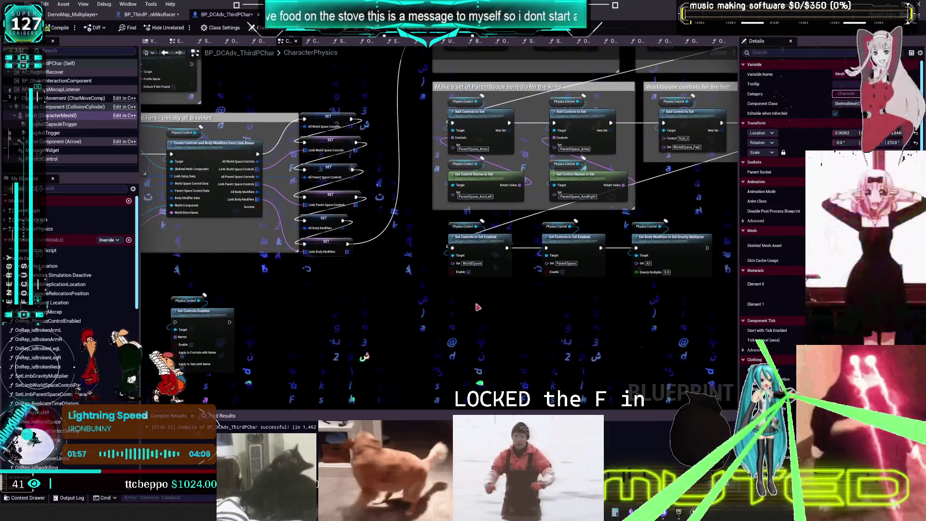
drag(558, 347, 559, 352)
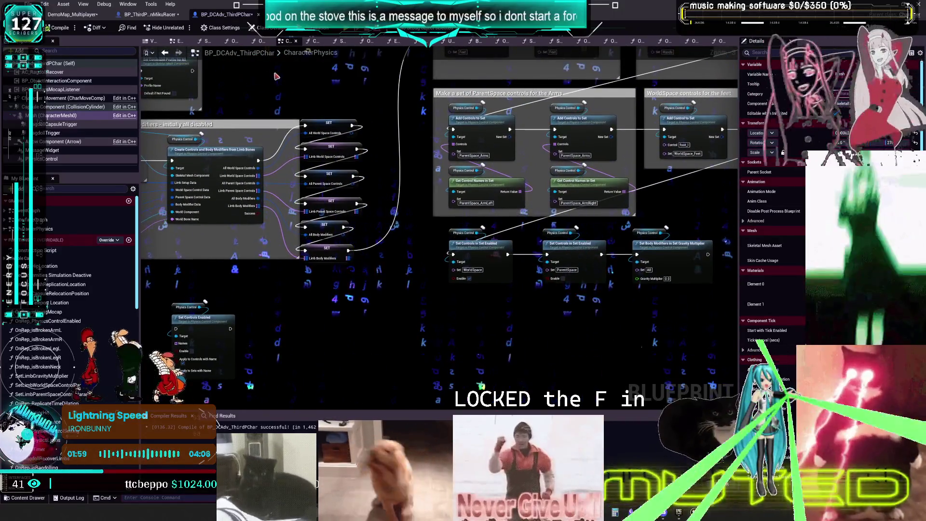
key(alt+p)
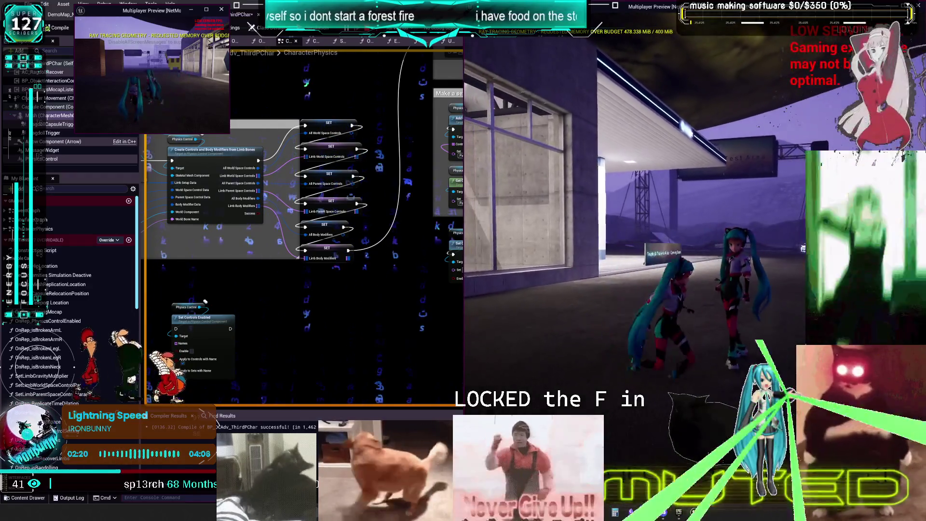
Step: Close the Multiplayer Preview windows with Esc
key(Escape)
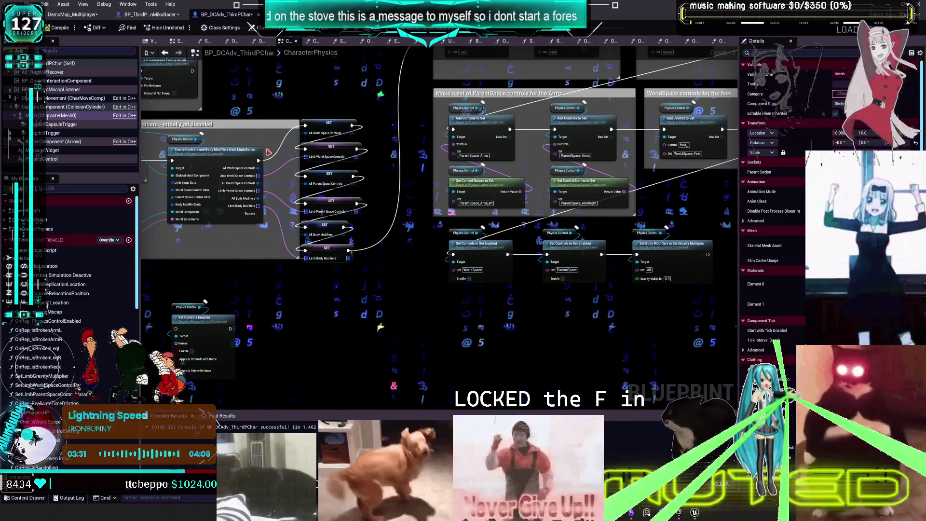
scroll(363, 188, down, 3)
mouse_move(363, 188)
mouse_down()
mouse_move(624, 265)
mouse_move(623, 328)
mouse_up()
drag(447, 170, 469, 179)
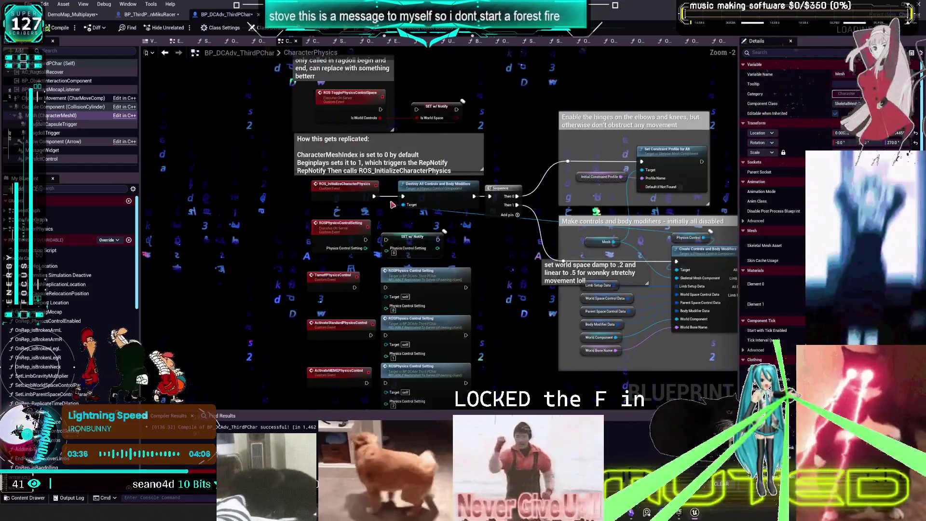
scroll(469, 179, up, 2)
scroll(434, 166, down, 2)
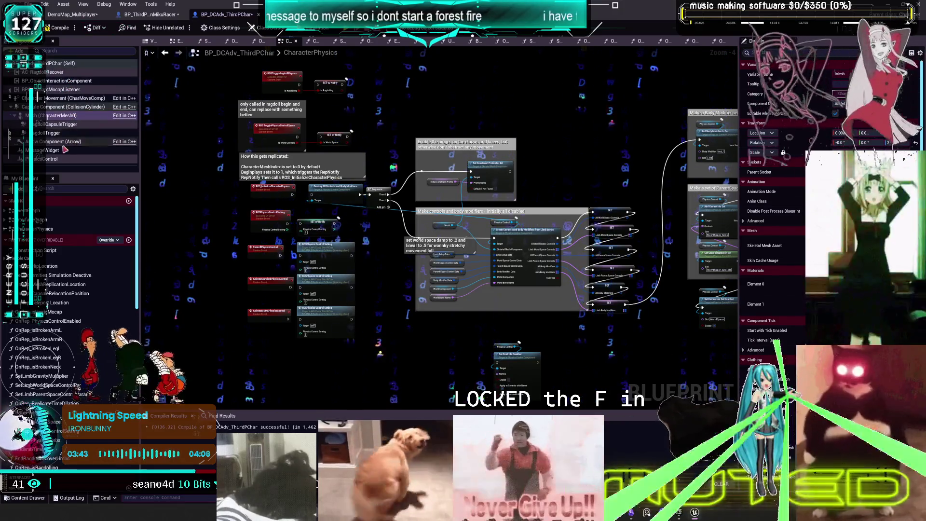
double_click(48, 72)
Step: Open the AC_RagdollRecover blueprint and inspect its RagdollBegin event and ragdoll physics chain
right_click(56, 72)
mouse_move(82, 100)
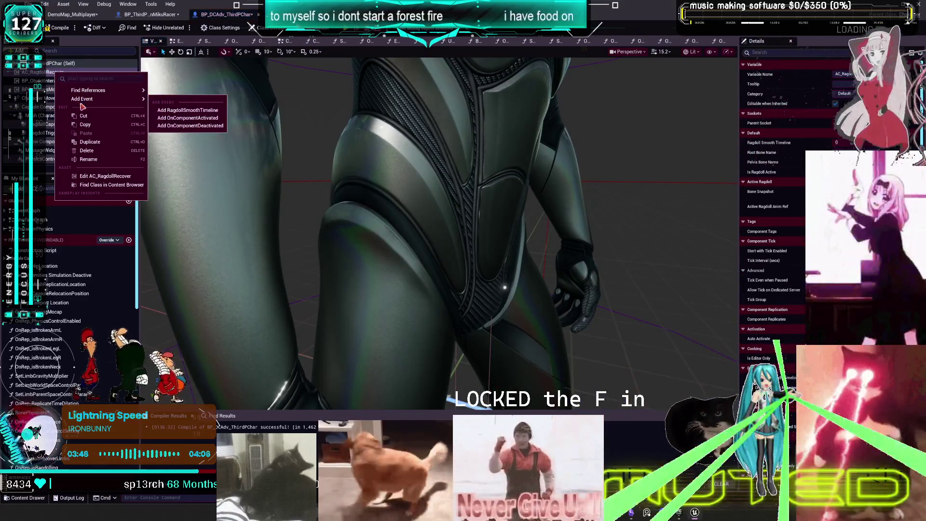
click(100, 177)
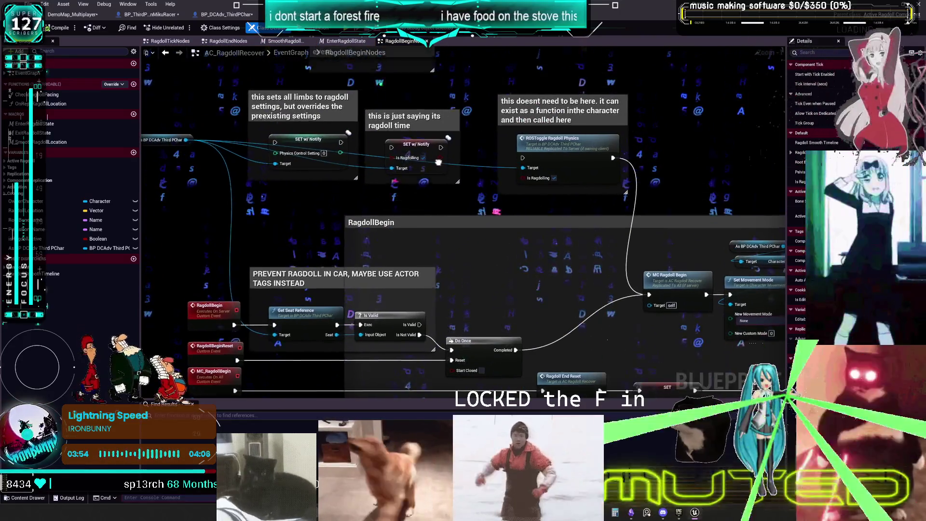
mouse_move(308, 102)
mouse_down()
mouse_move(225, 73)
mouse_move(200, 78)
mouse_move(558, 181)
mouse_up()
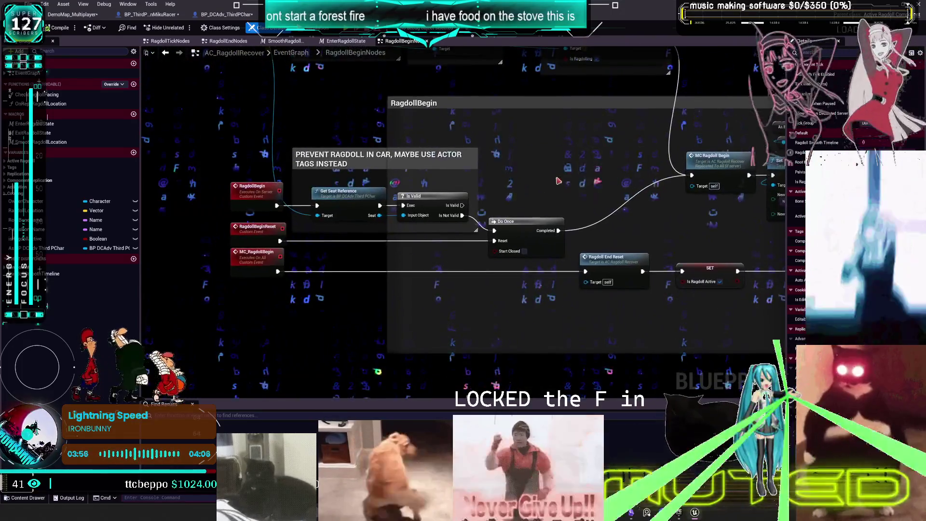
click(258, 182)
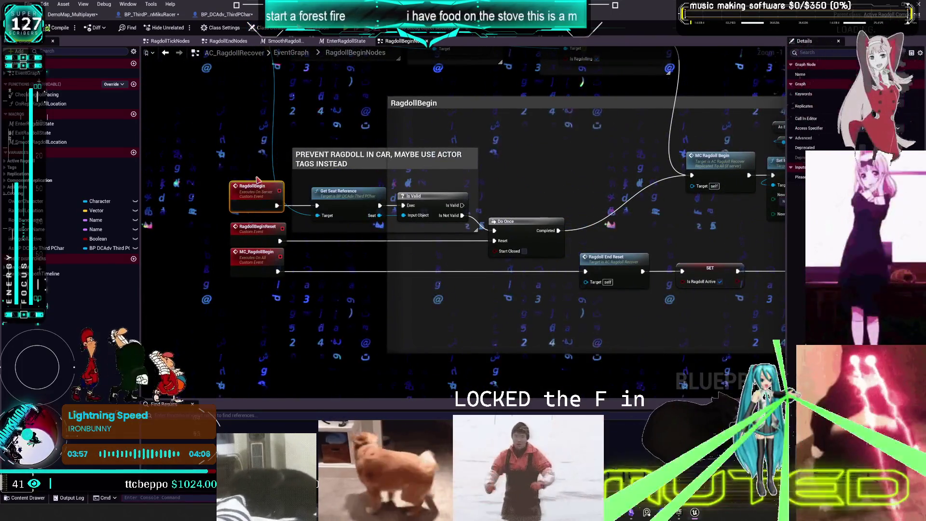
drag(777, 227, 459, 221)
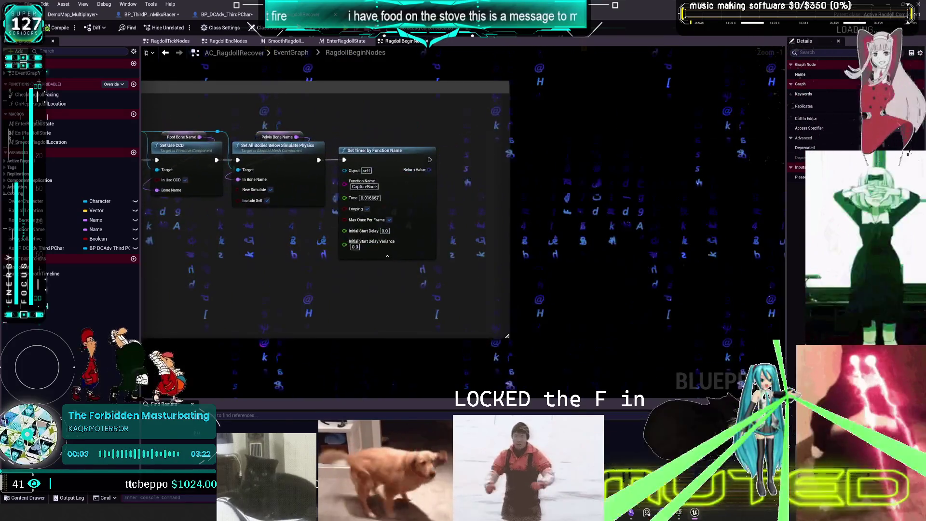
drag(191, 192, 382, 199)
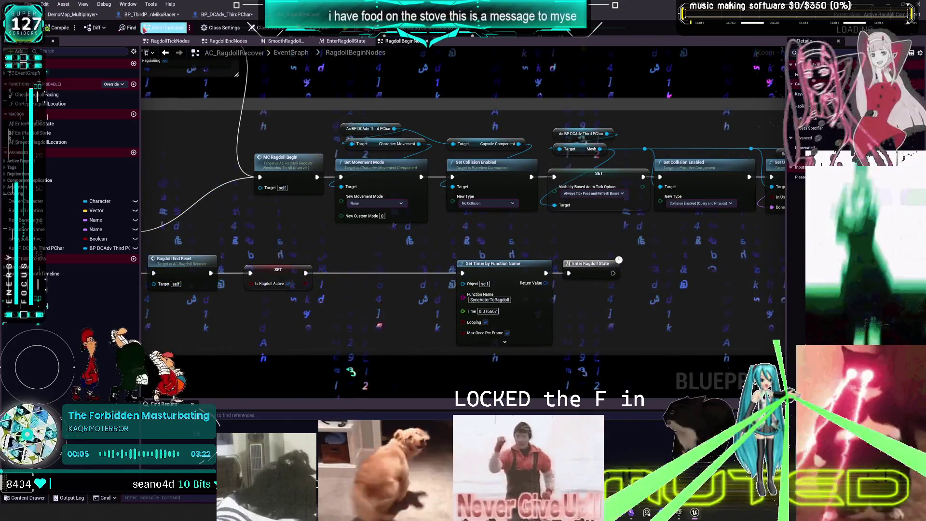
Step: Switch back through the MikuRacer character blueprint to the level editor and Content Browser
click(71, 16)
click(149, 16)
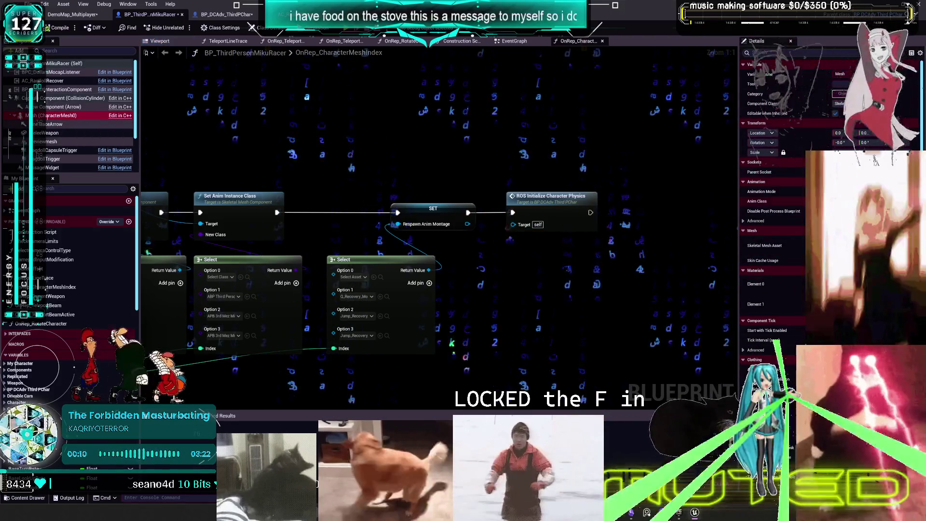
key(ctrl+tab)
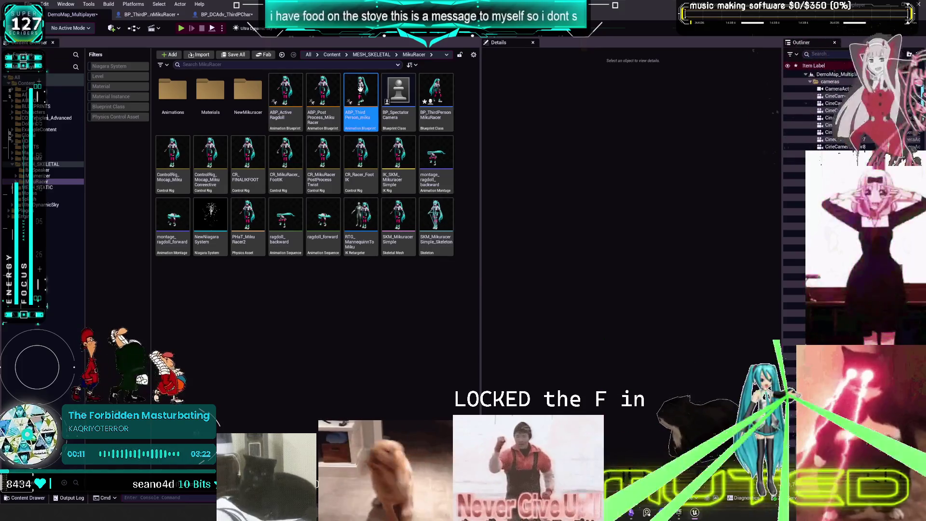
Step: In ABP_ThirdPerson_miku, bypass ABP_ActiveRagdoll by wiring Layered blend per bone to Output Pose, then play
key(ctrl+tab)
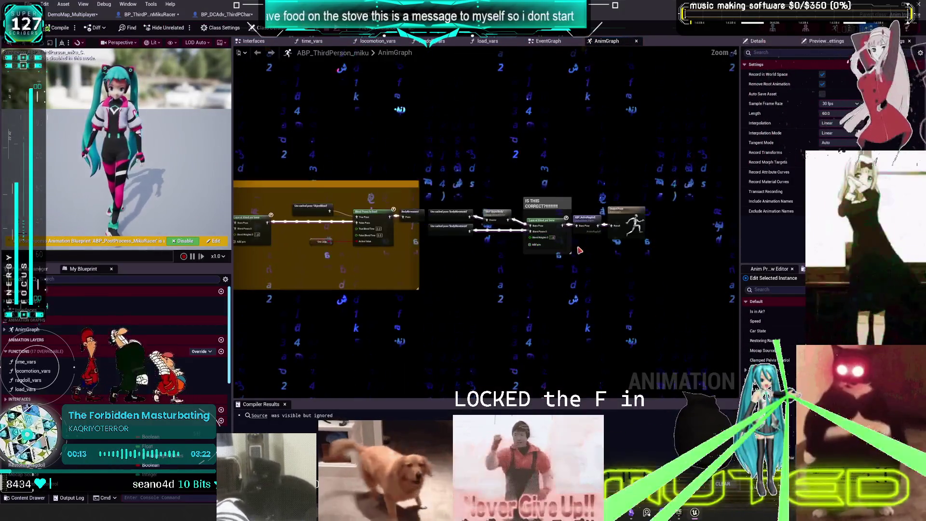
drag(594, 188, 593, 235)
drag(545, 204, 648, 205)
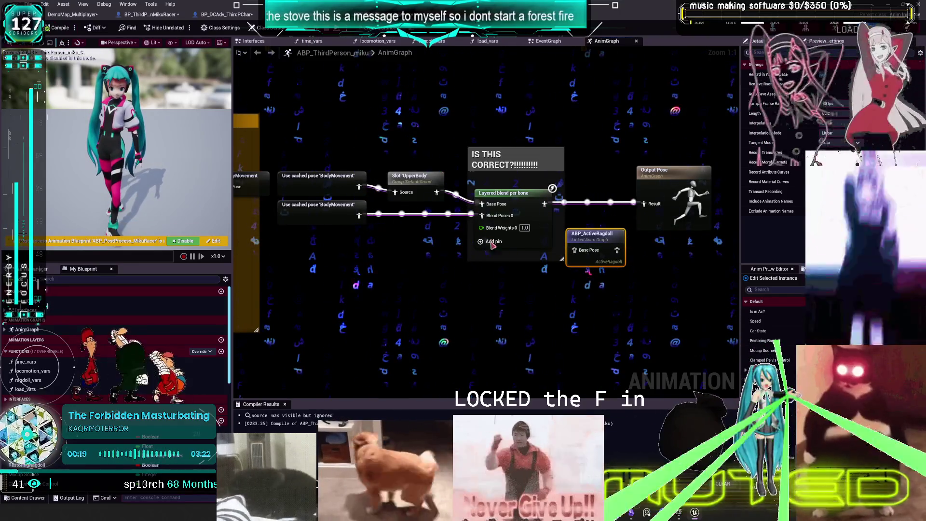
key(alt+p)
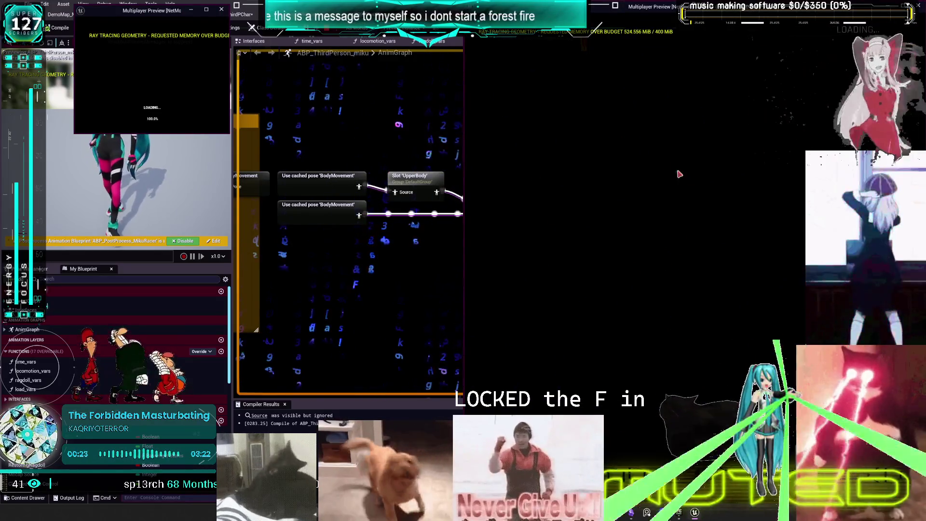
Step: Stop the play test and open BP_DCAdv_ThirdPChar's EventGraph
key(Escape)
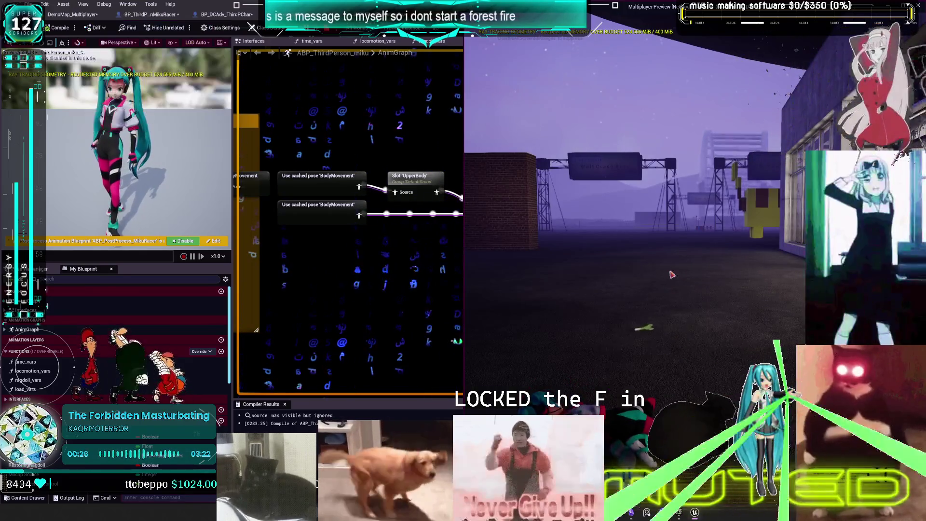
click(234, 16)
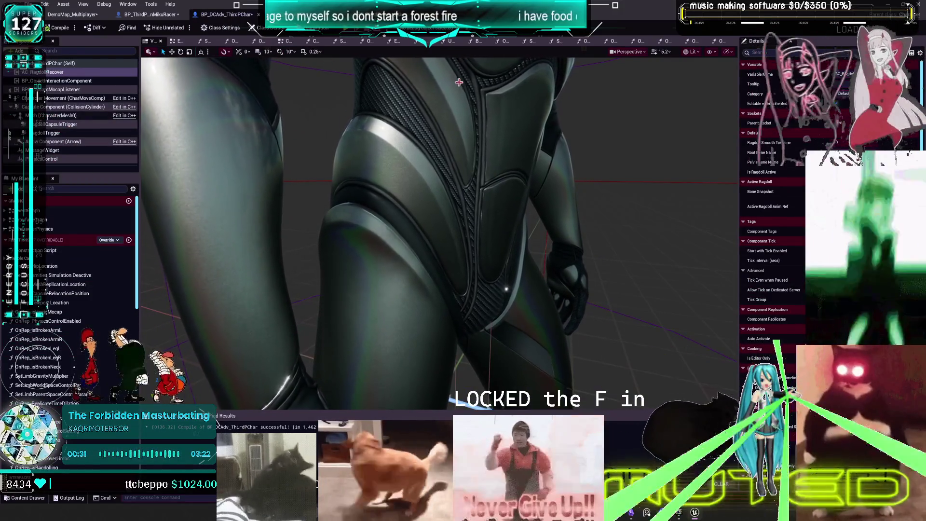
double_click(30, 210)
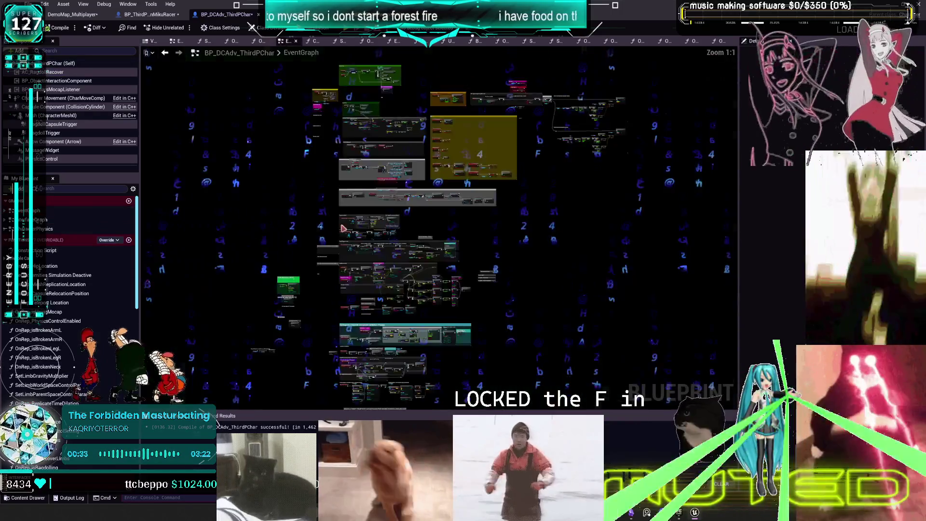
Step: Browse the EventGraph's ragdoll trigger, activation logic and impact variables sections
scroll(424, 270, up, 5)
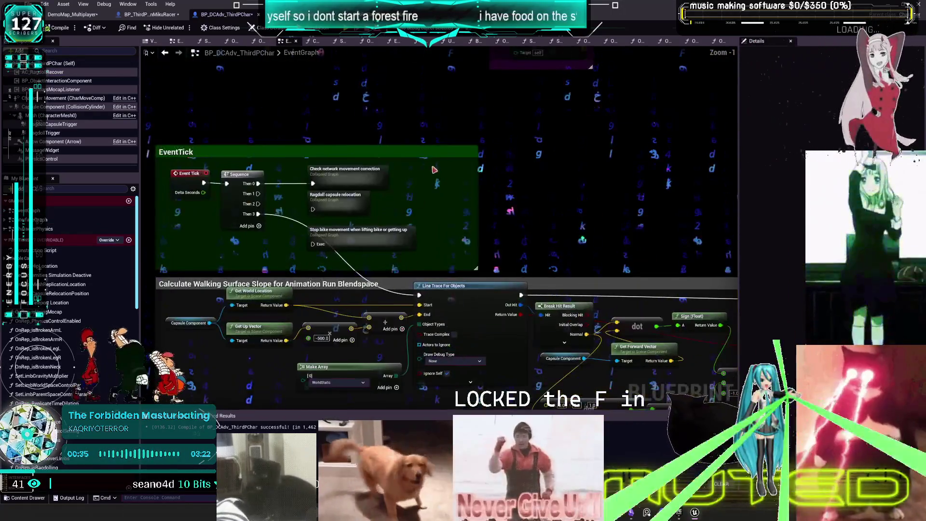
scroll(445, 165, down, 6)
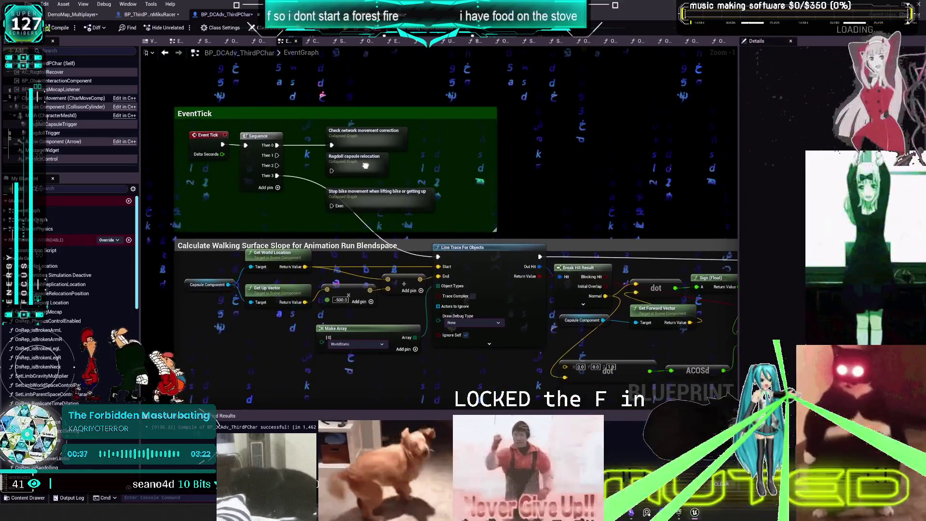
scroll(407, 176, up, 6)
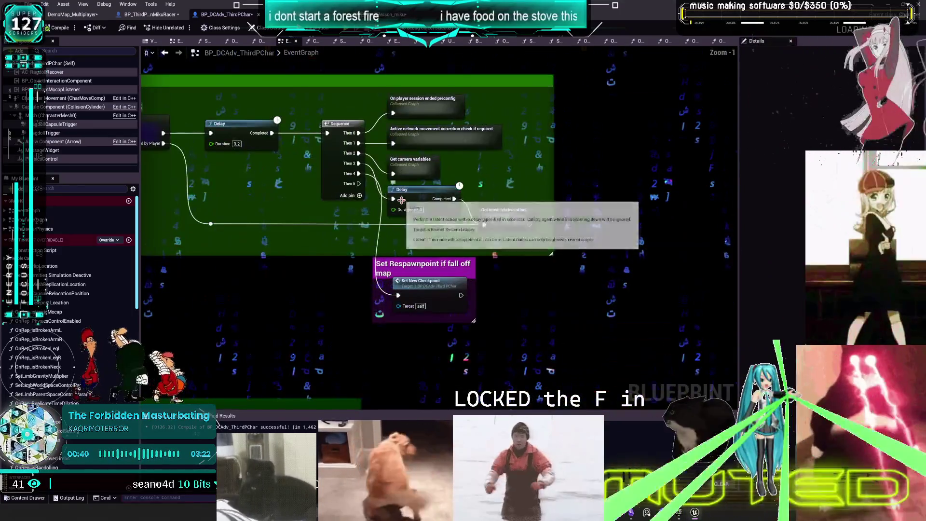
scroll(326, 354, down, 5)
scroll(315, 173, up, 5)
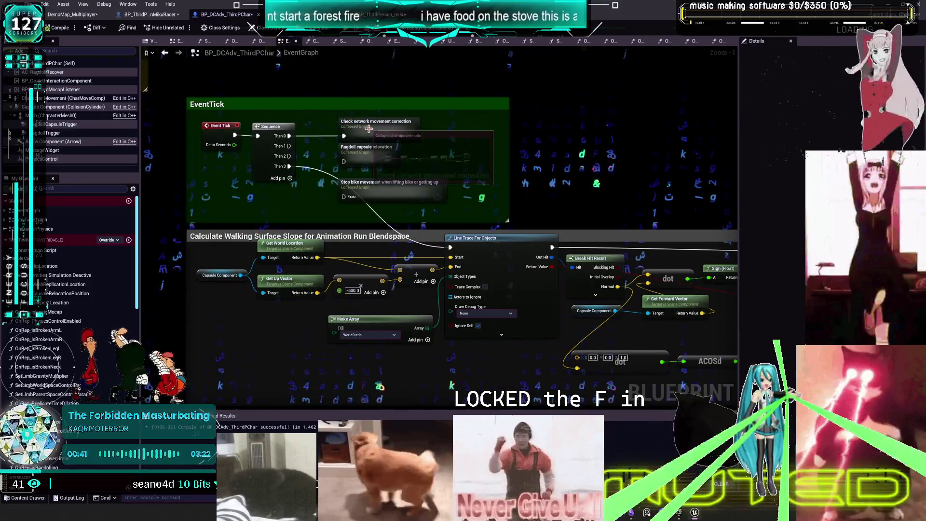
scroll(629, 225, down, 4)
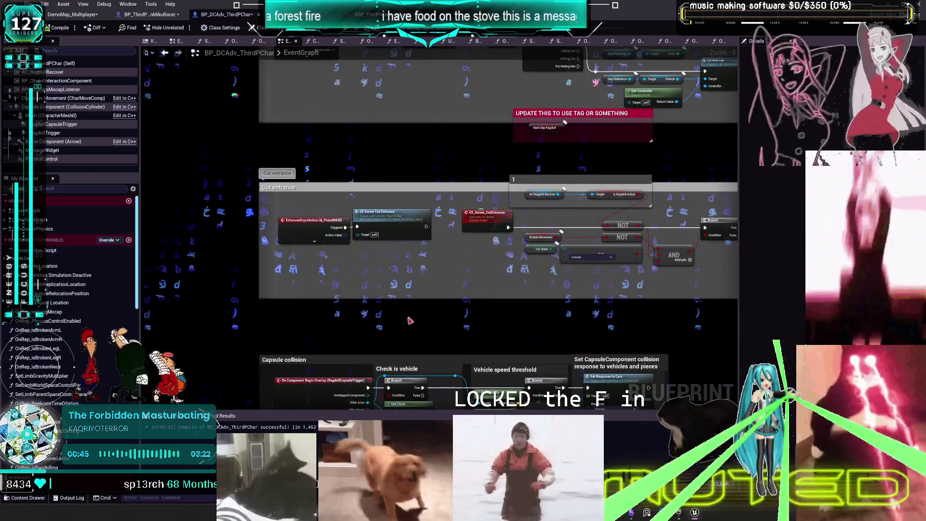
drag(410, 321, 317, 198)
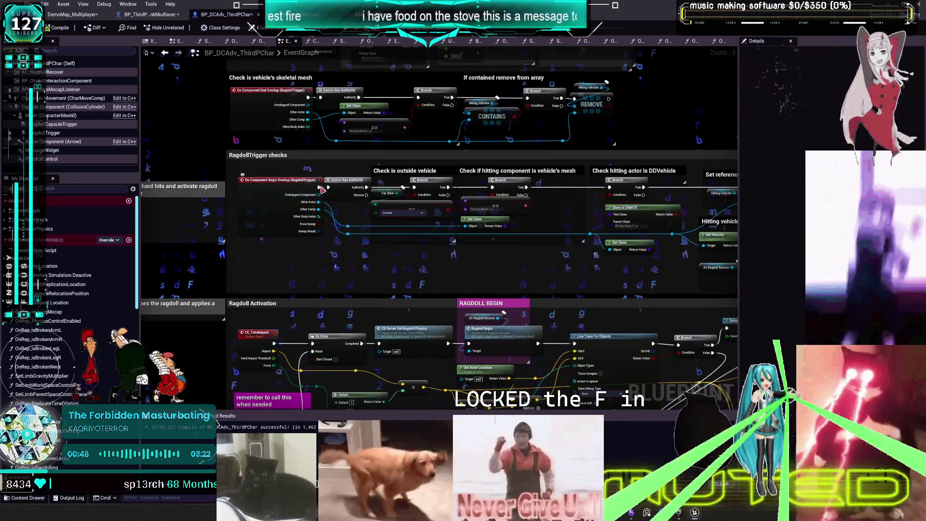
drag(413, 302, 314, 171)
scroll(292, 179, down, 3)
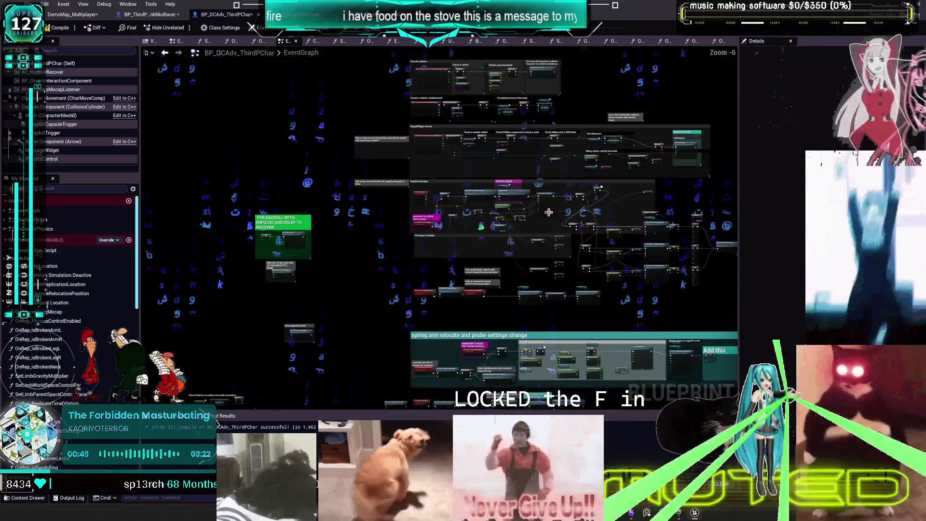
scroll(316, 284, up, 3)
scroll(235, 268, down, 3)
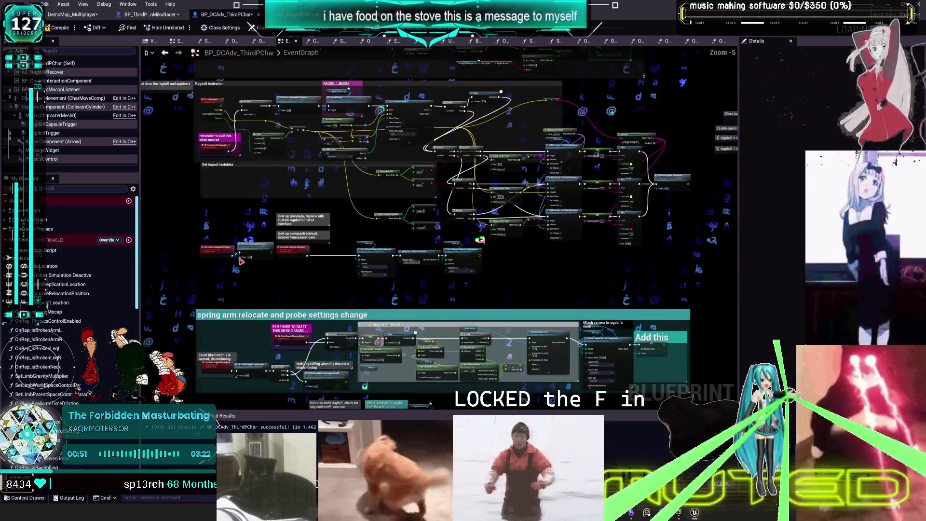
scroll(287, 203, up, 4)
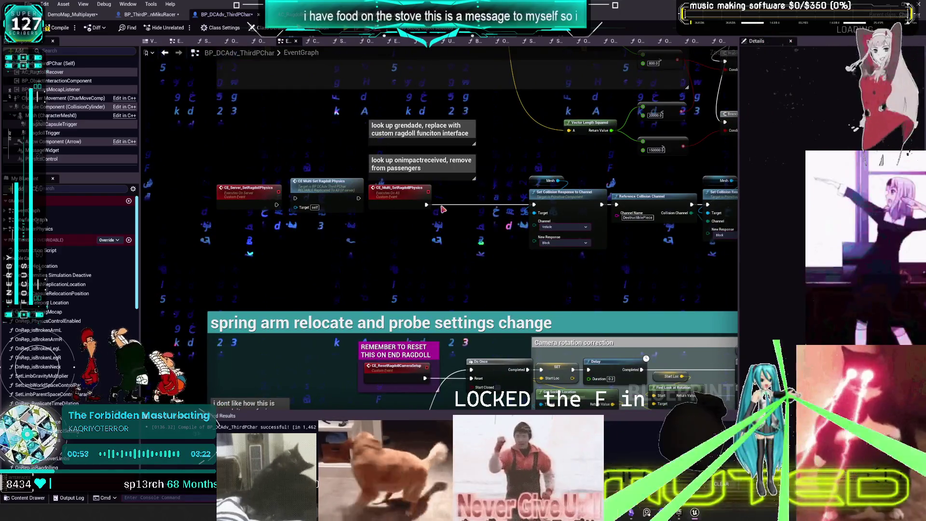
Step: Look over the InterfaceGraph's Running Entrance Exit, seat and impact events, then open CharacterPhysics
double_click(49, 220)
scroll(365, 189, up, 6)
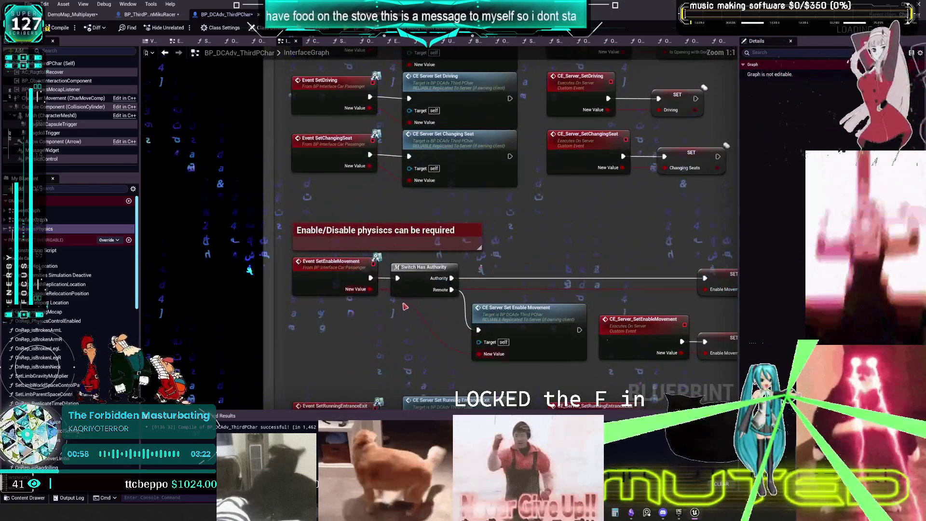
drag(405, 306, 361, 162)
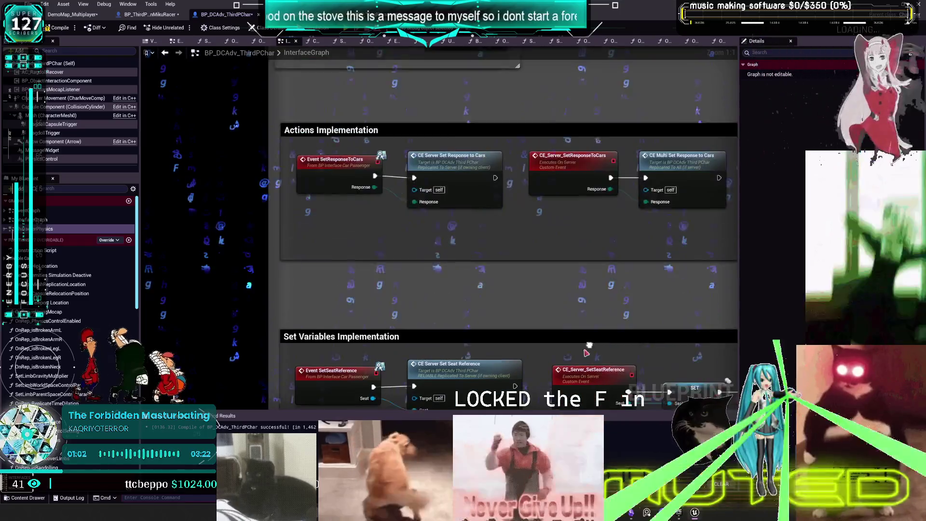
mouse_move(515, 262)
mouse_down()
mouse_move(502, 369)
mouse_move(481, 283)
mouse_up()
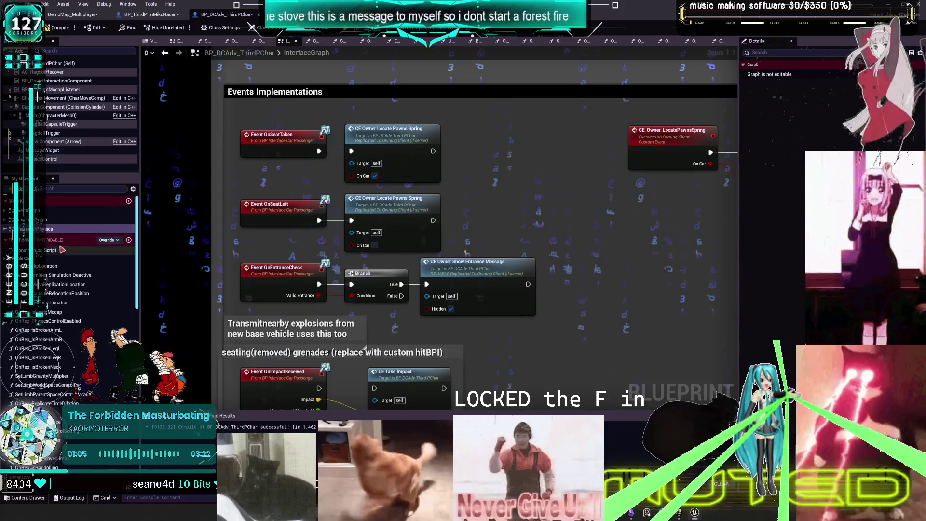
click(46, 221)
double_click(47, 229)
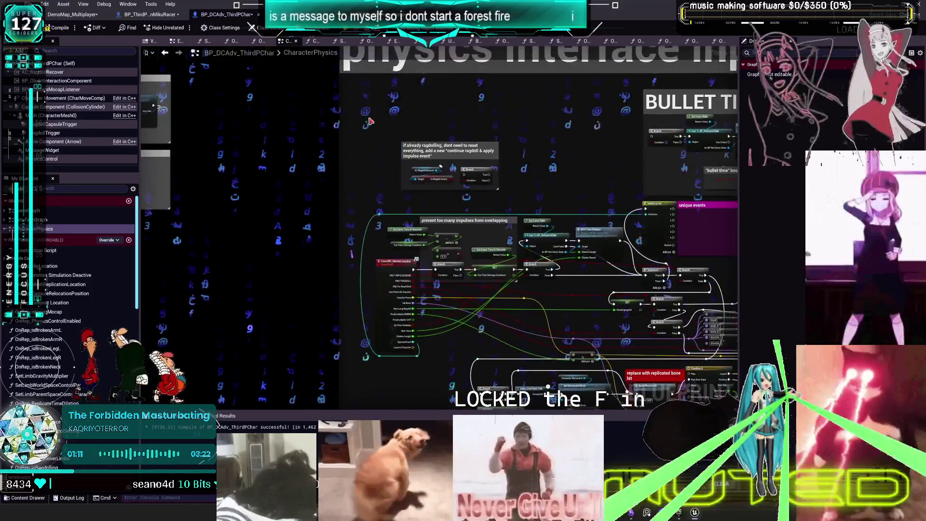
Step: End the multiplayer test and select the Mesh (CharacterMesh0) component
scroll(367, 290, up, 1)
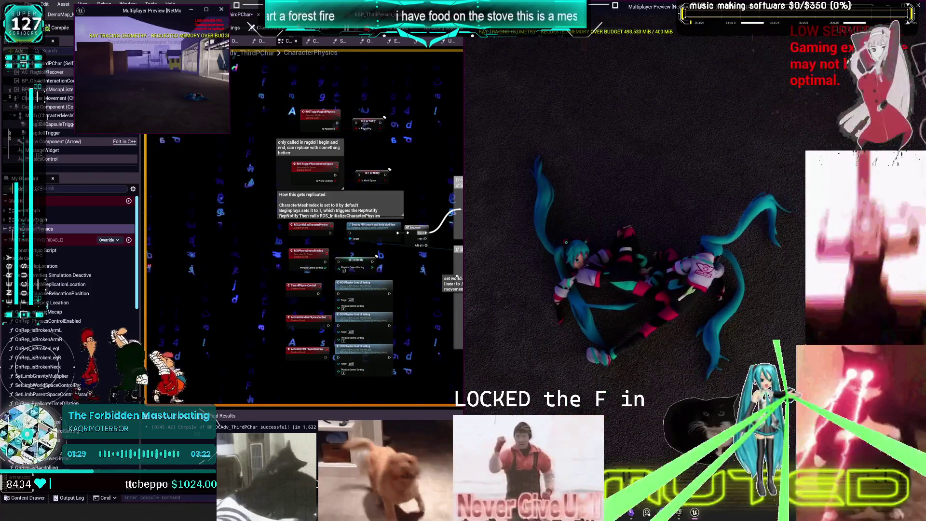
key(Escape)
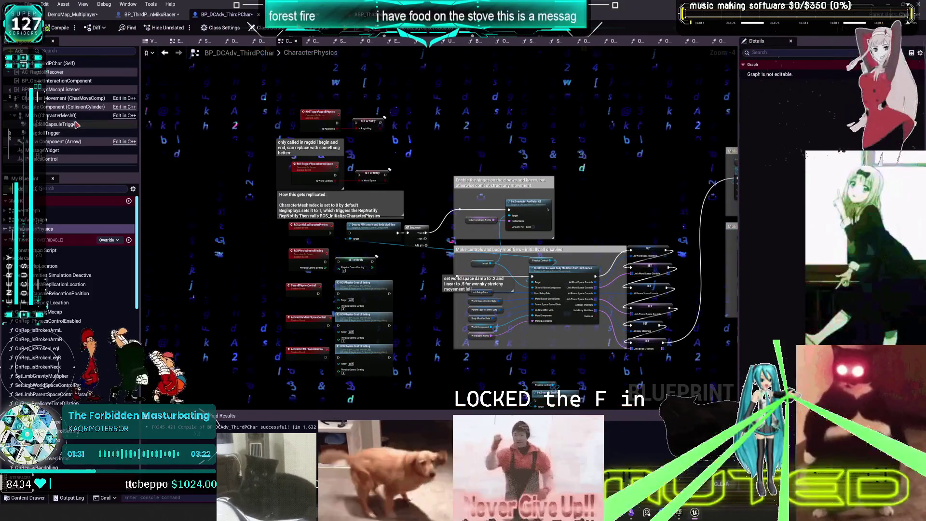
click(49, 115)
Step: Review the mesh's physics, collision and clothing details, then return to BP_ThirdPersonMikuRacer
scroll(772, 217, down, 10)
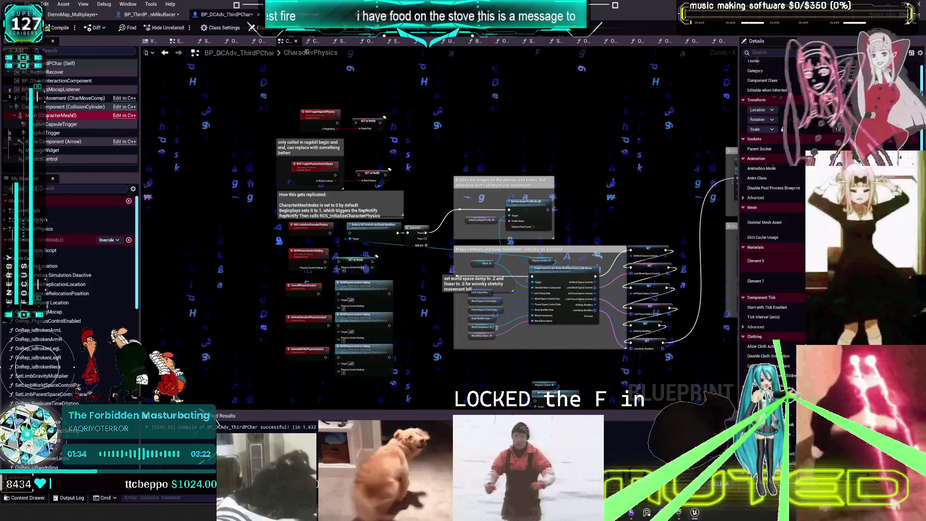
scroll(772, 217, down, 5)
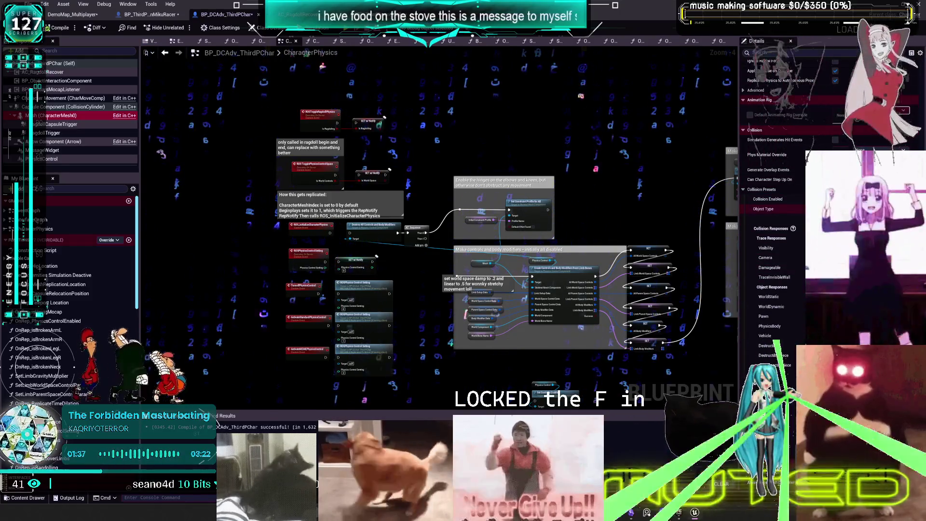
scroll(788, 212, up, 4)
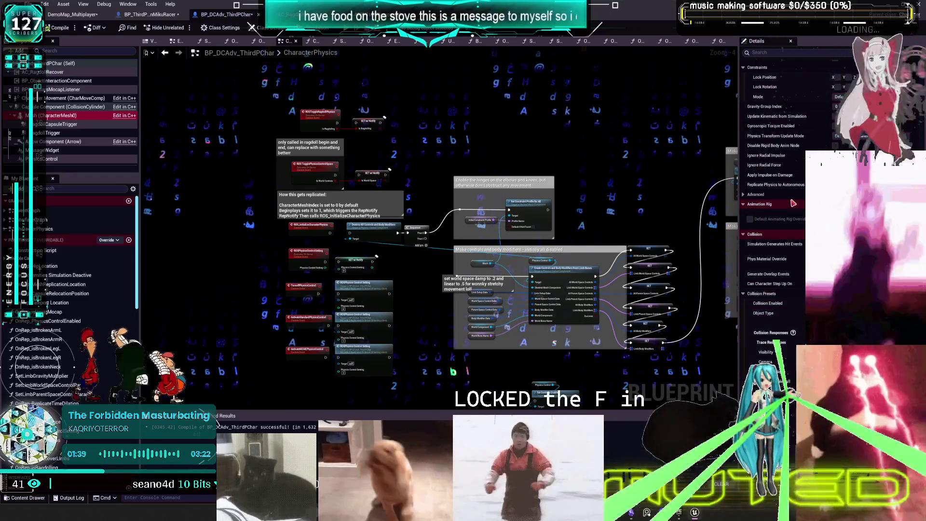
scroll(791, 181, up, 8)
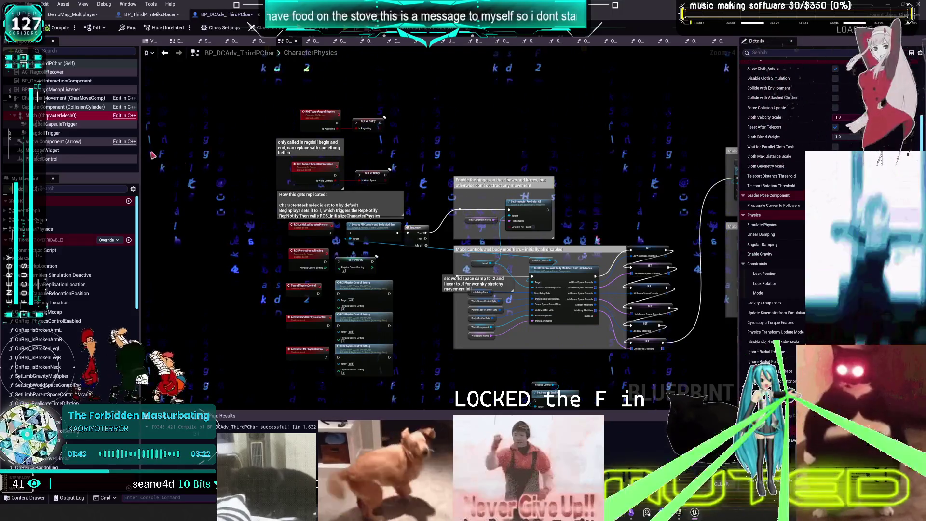
scroll(776, 256, up, 2)
scroll(777, 256, up, 4)
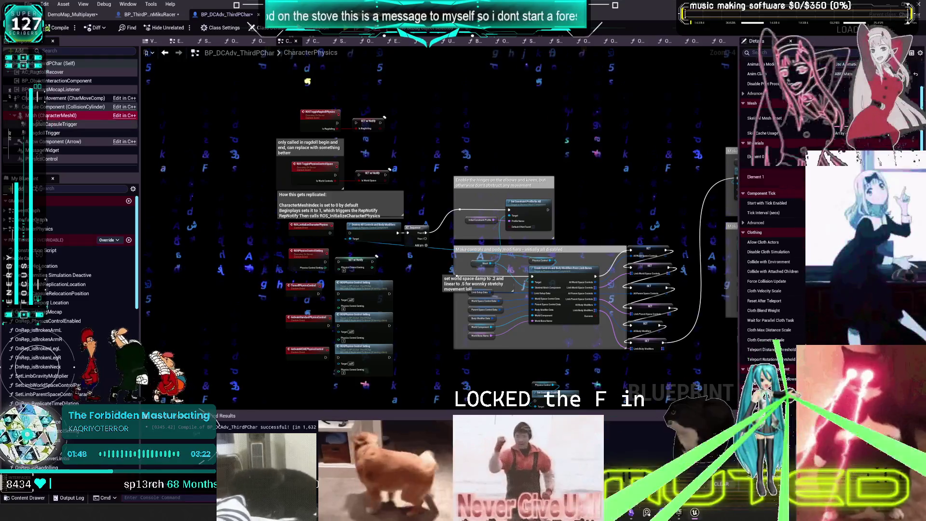
scroll(777, 256, up, 2)
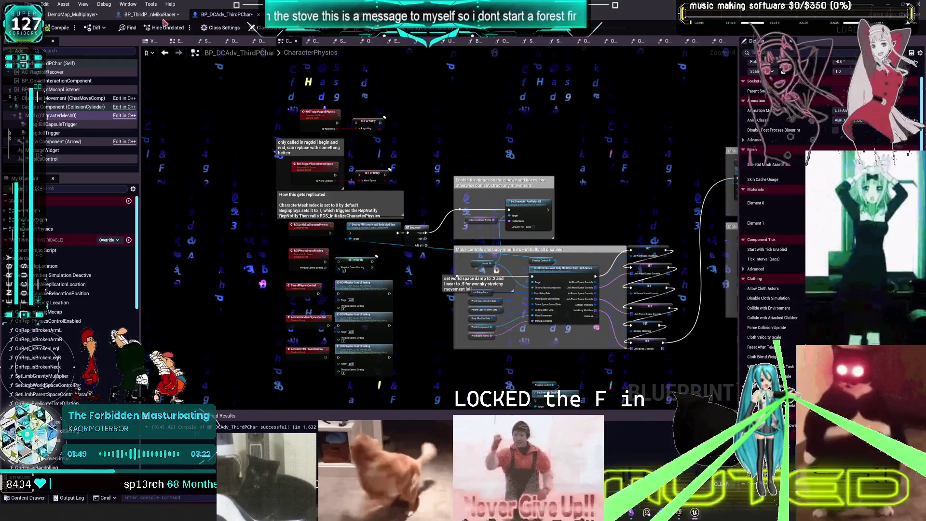
click(155, 14)
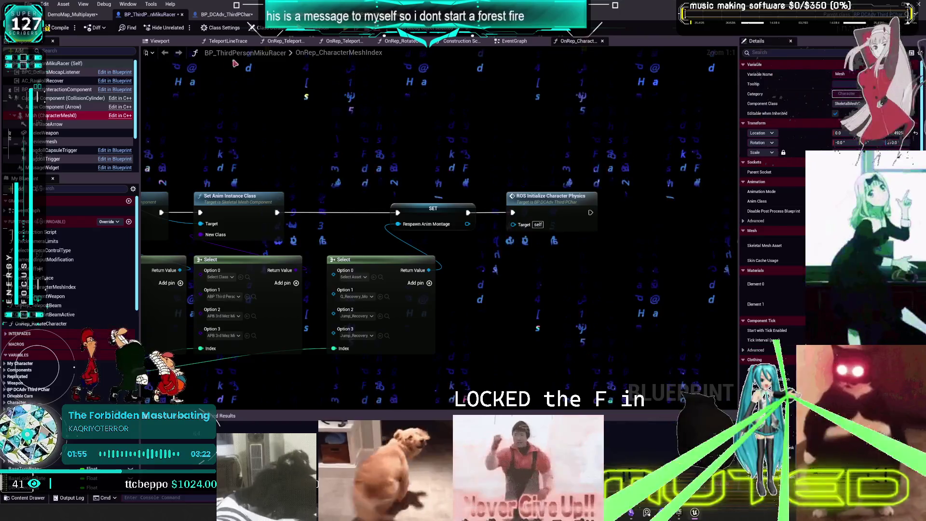
Step: Compile BP_ThirdPersonMikuRacer with F7 and run multiplayer ragdoll play tests, stopping each with Esc
key(F7)
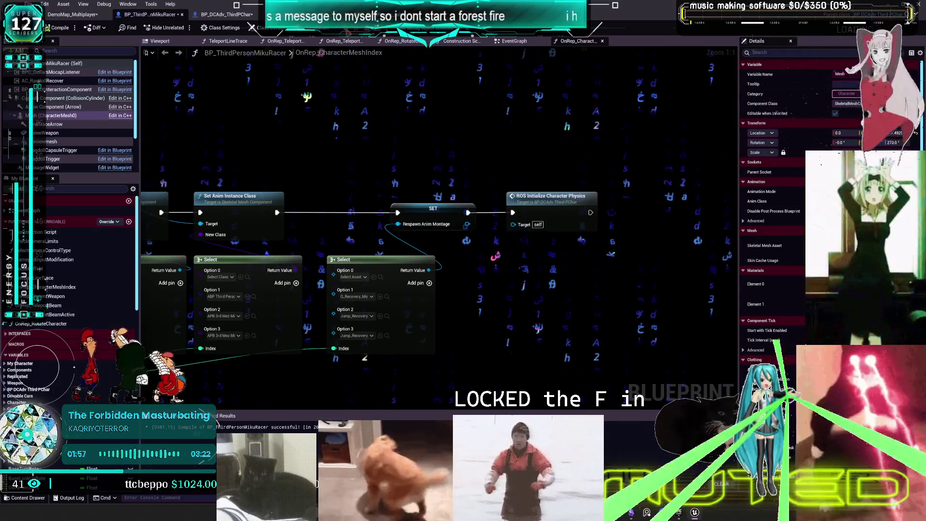
key(alt+p)
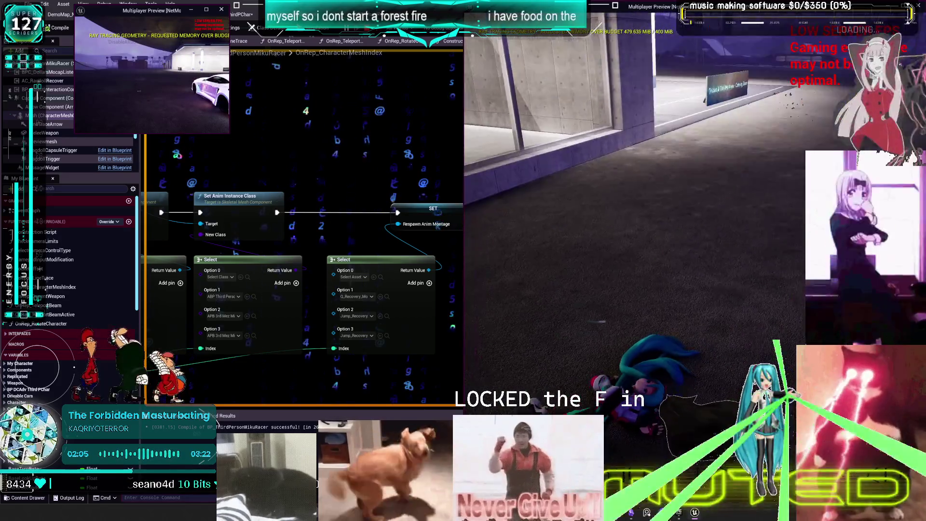
key(Escape)
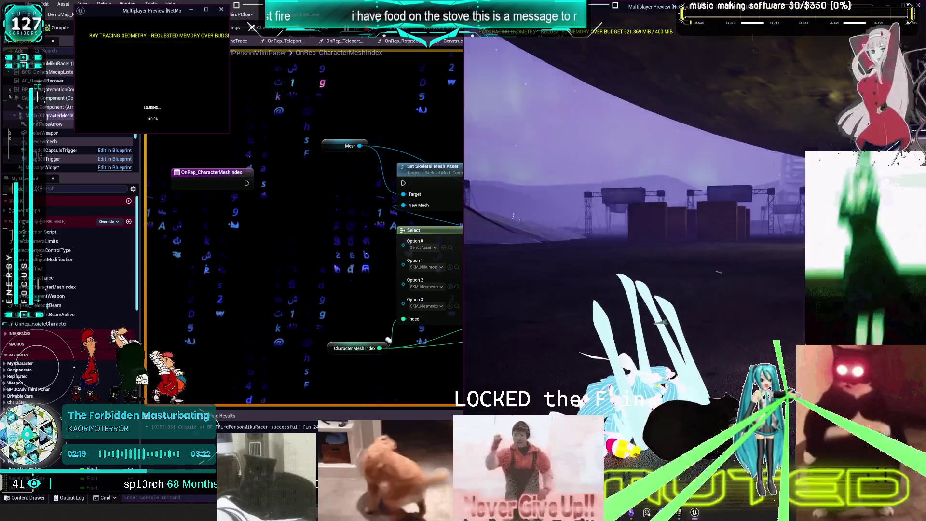
key(Escape)
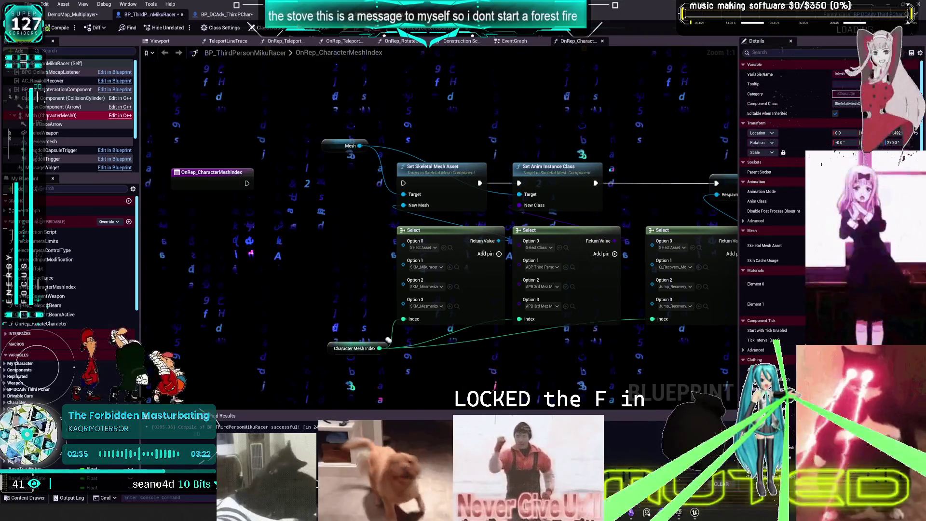
Step: Expand and review the mesh component's advanced physics settings
scroll(772, 218, down, 10)
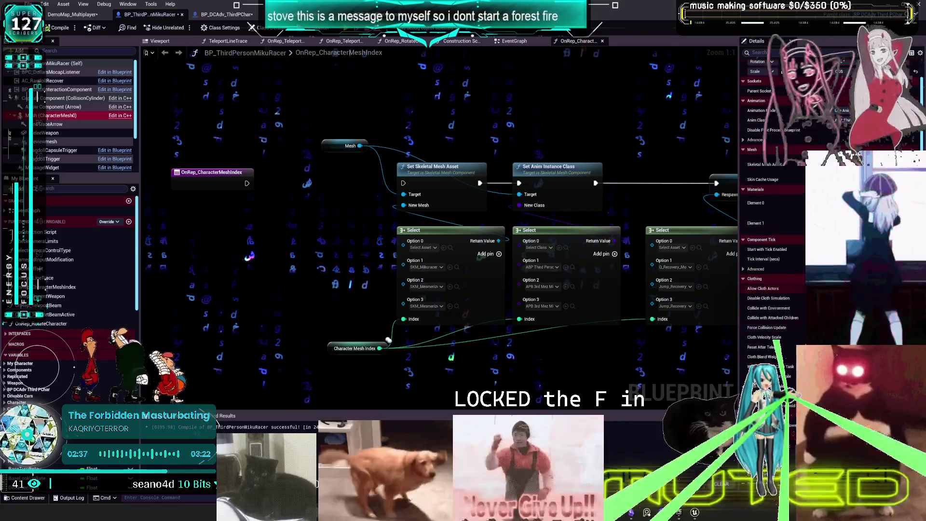
scroll(772, 217, down, 4)
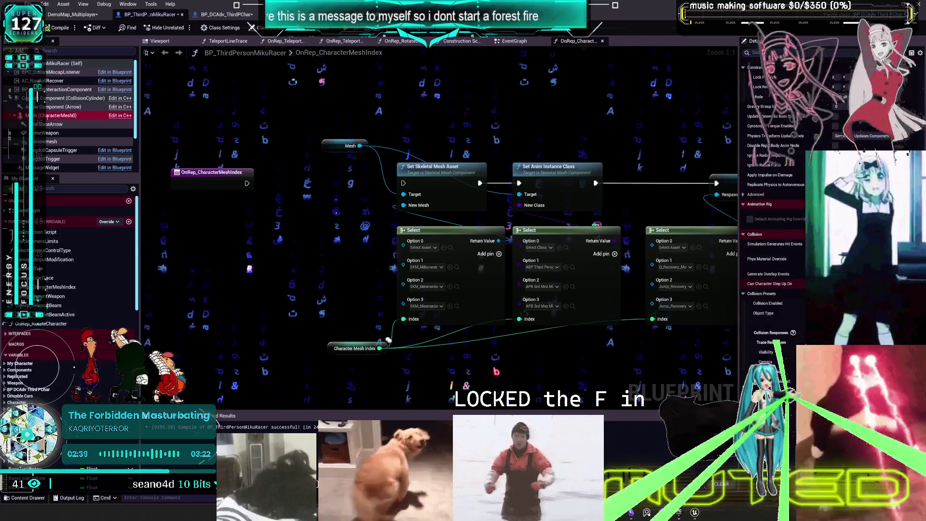
scroll(772, 193, down, 4)
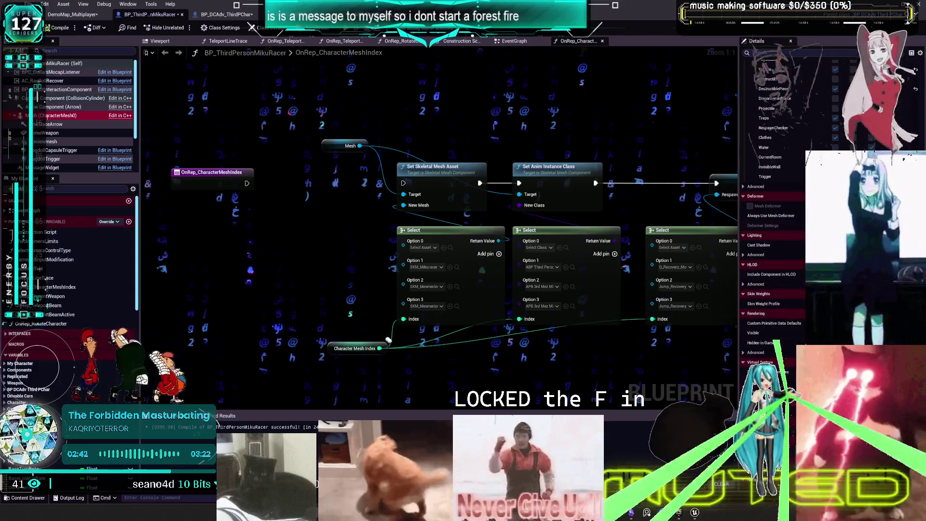
scroll(803, 257, down, 3)
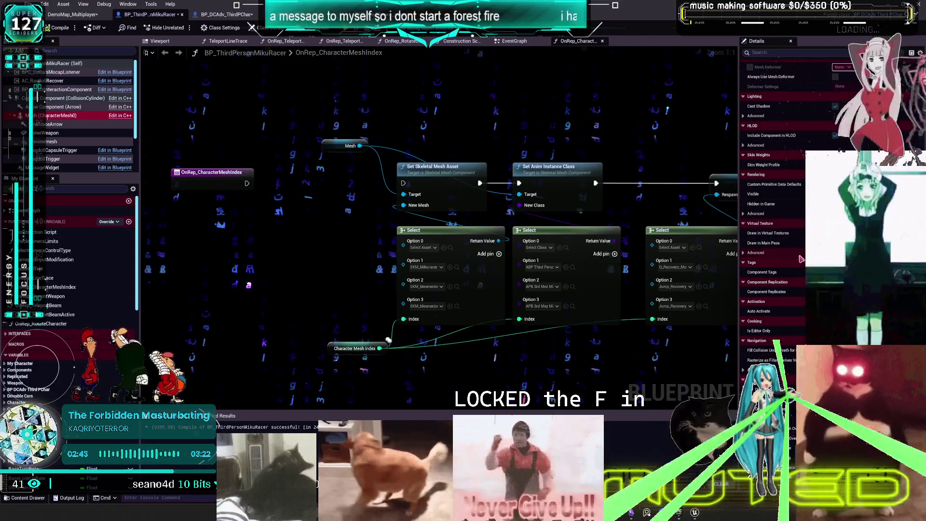
scroll(784, 263, up, 6)
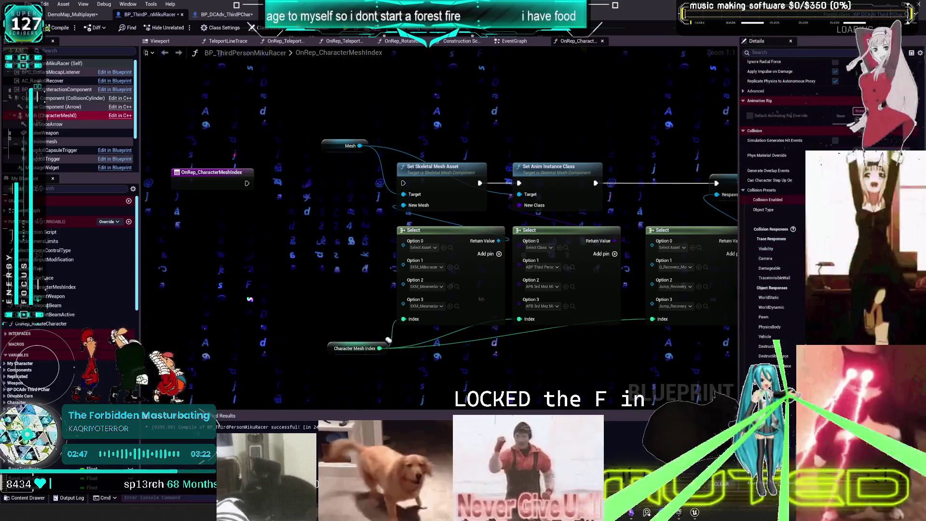
scroll(752, 240, up, 8)
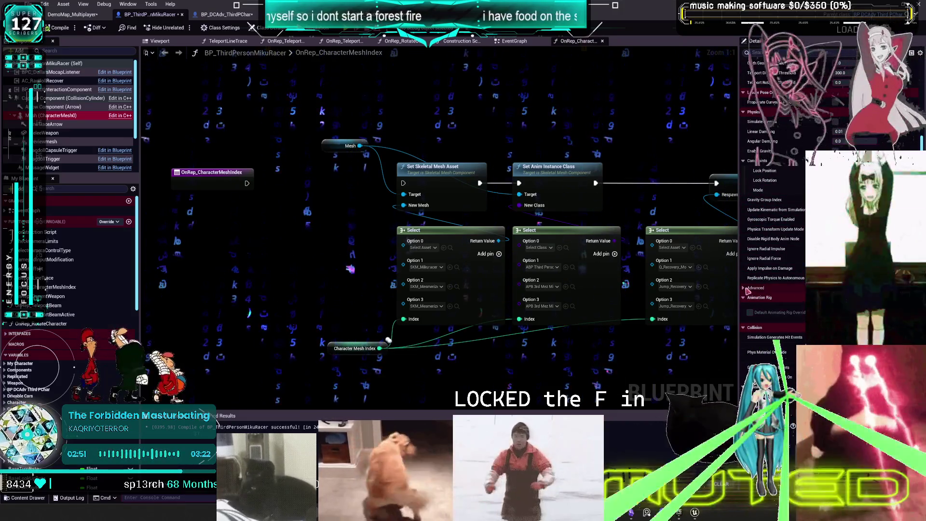
click(756, 288)
scroll(778, 257, down, 2)
scroll(778, 257, down, 4)
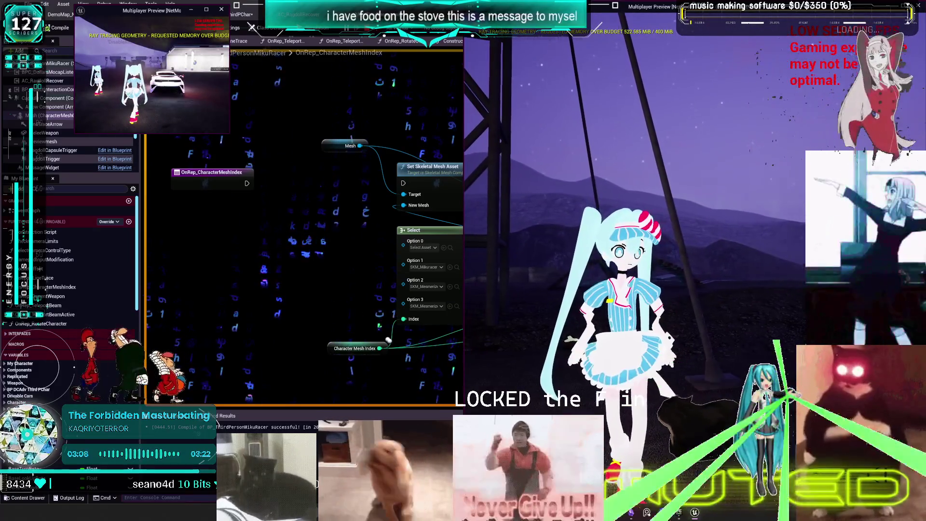
Step: Stop the multiplayer session and dismiss the Save All prompt without saving
key(Escape)
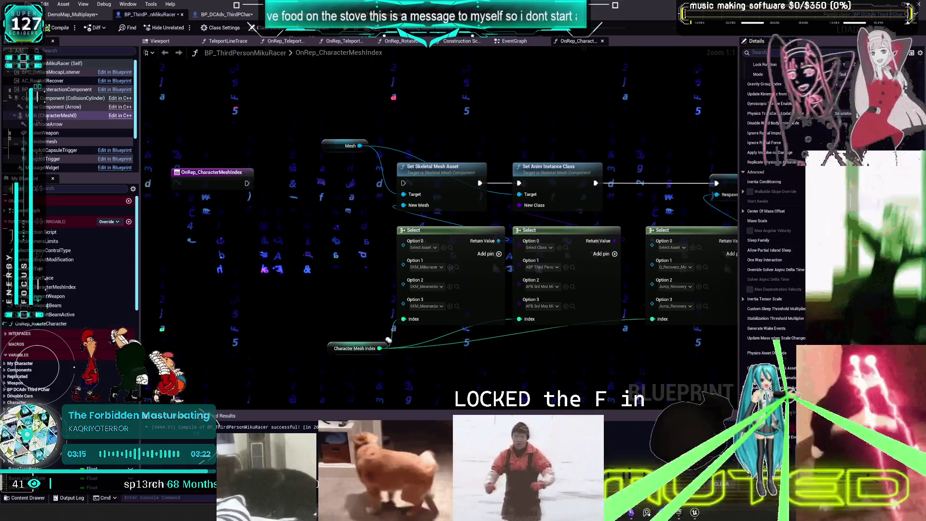
key(ctrl+shift+s)
click(529, 339)
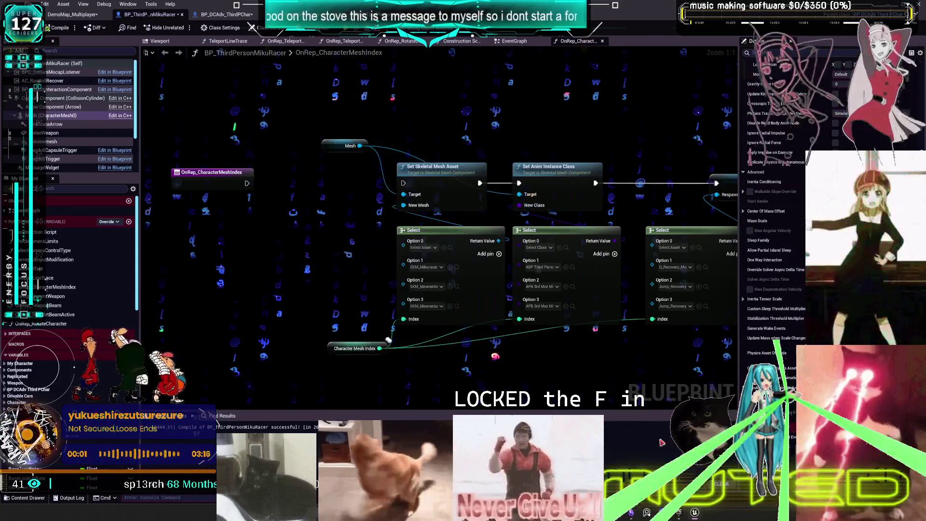
click(687, 513)
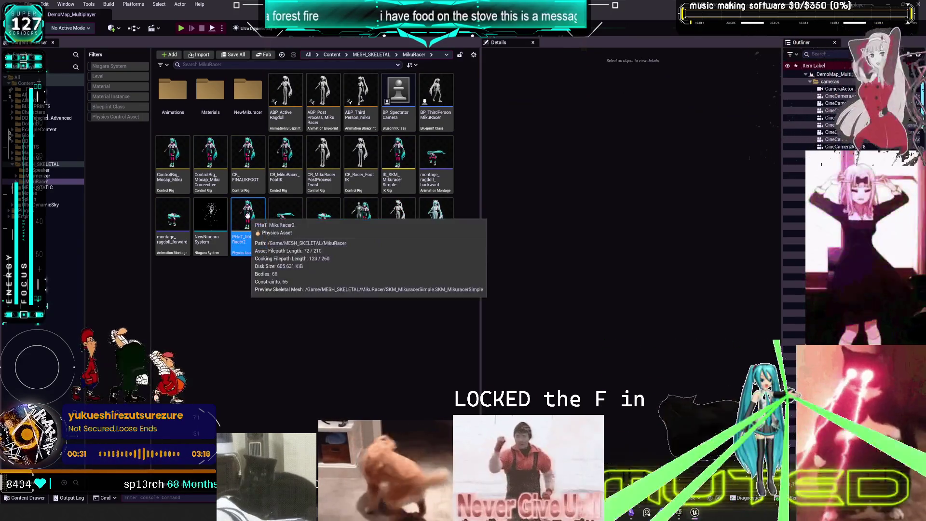
Step: In PhAT_MikuRacer2, set the root-through-head bodies' Physics Type to Default
double_click(246, 241)
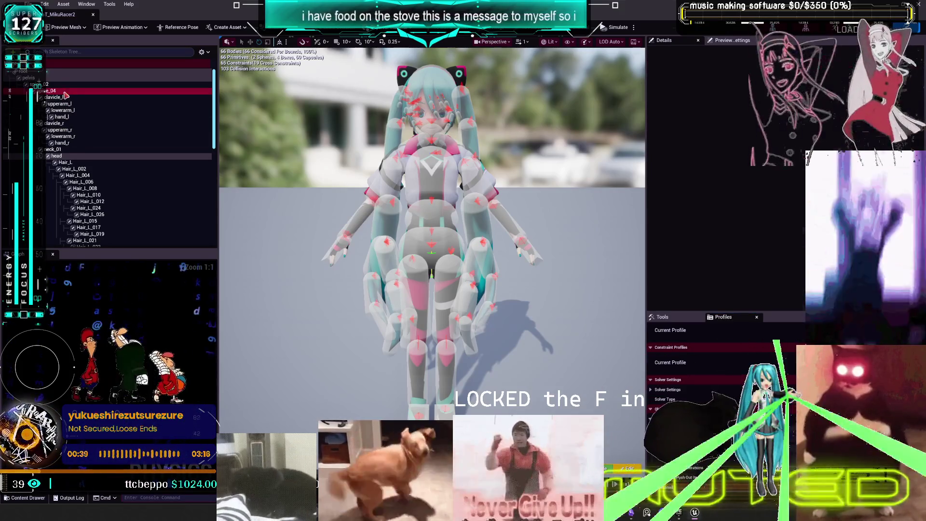
click(64, 92)
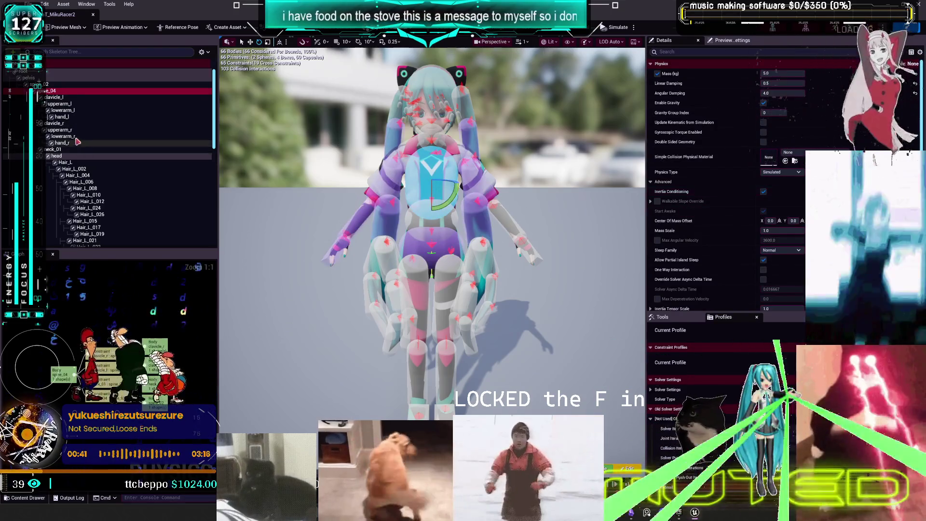
click(86, 209)
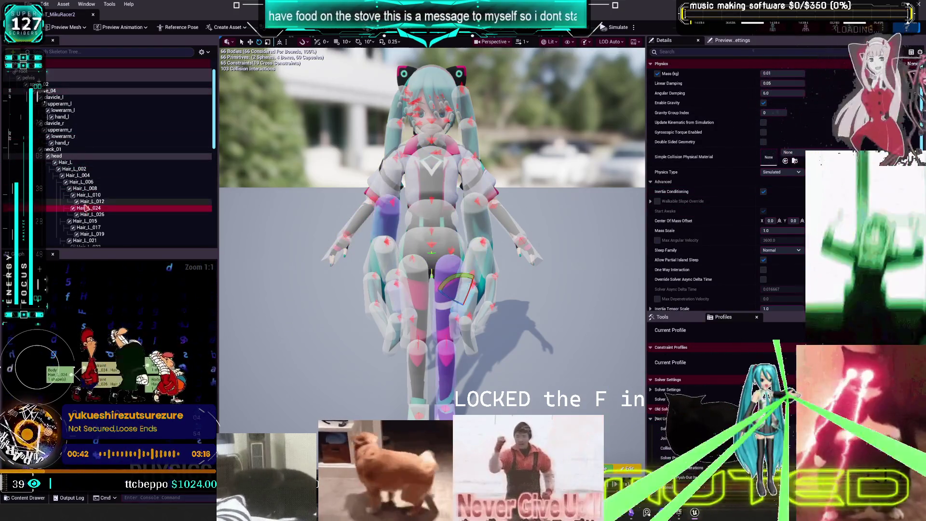
scroll(85, 208, down, 1)
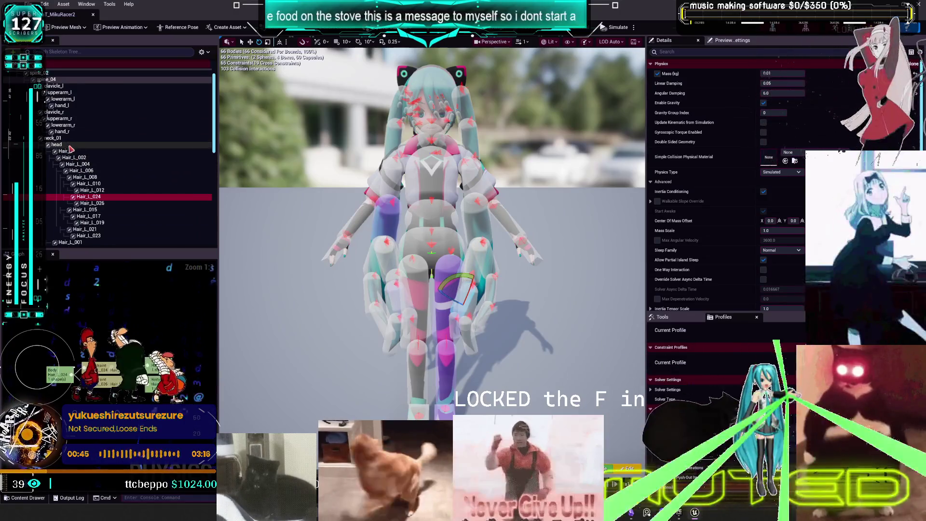
click(70, 148)
scroll(73, 145, up, 1)
shift+click(23, 71)
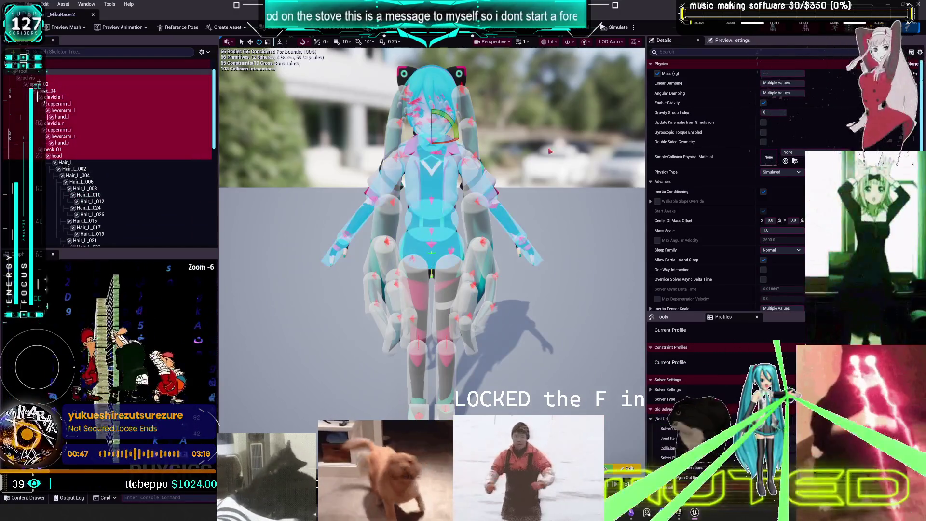
click(799, 172)
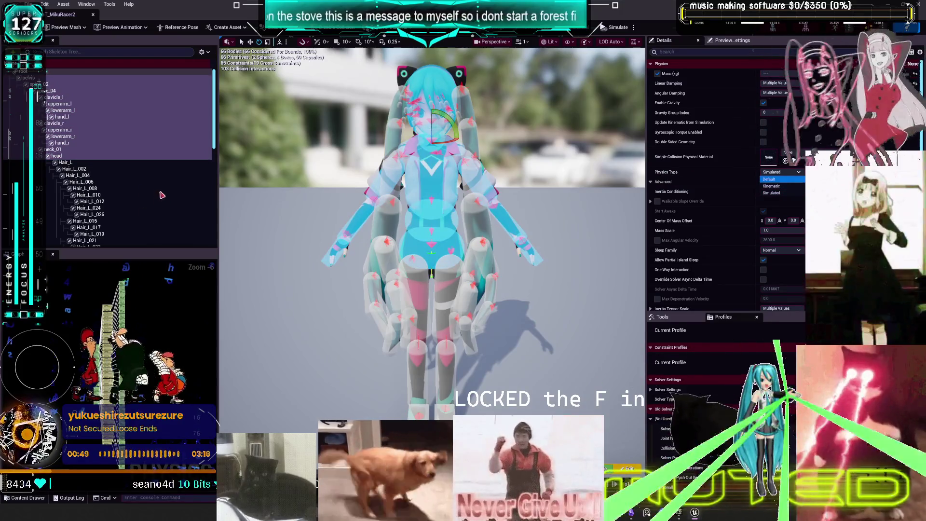
key(Return)
Step: Set the bangs bodies through bangs_028 to Default physics type
click(33, 73)
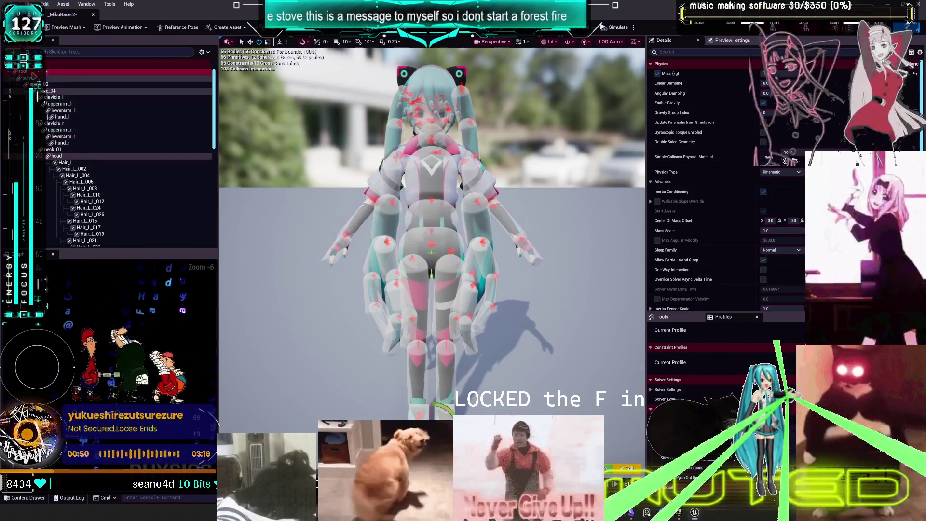
scroll(134, 201, down, 10)
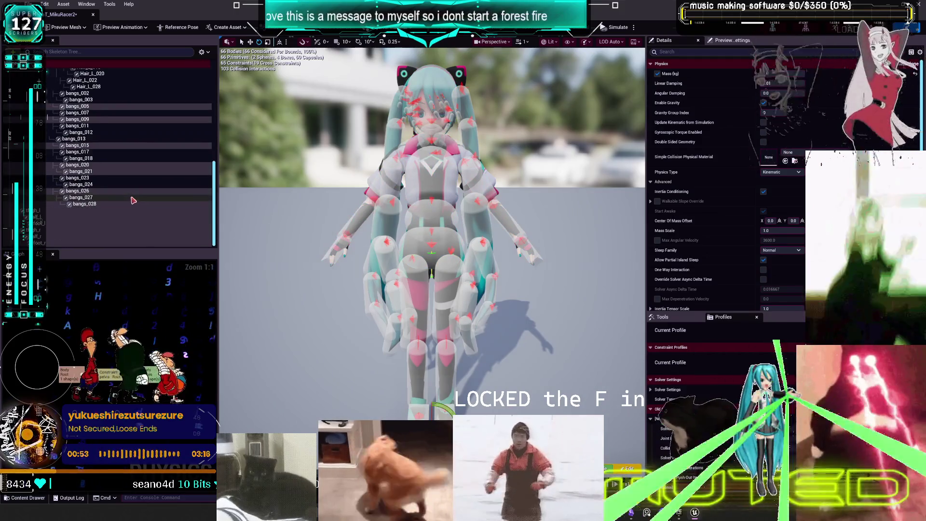
shift+click(77, 204)
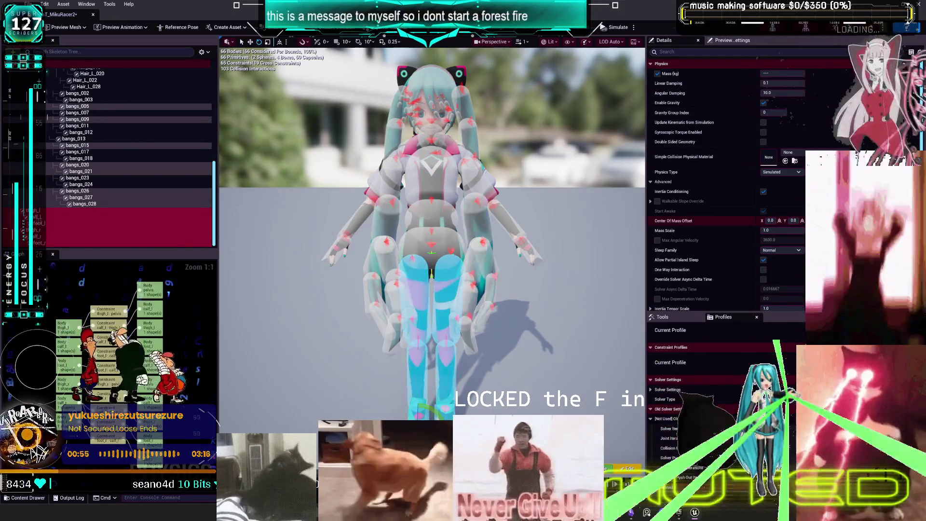
click(782, 172)
click(777, 179)
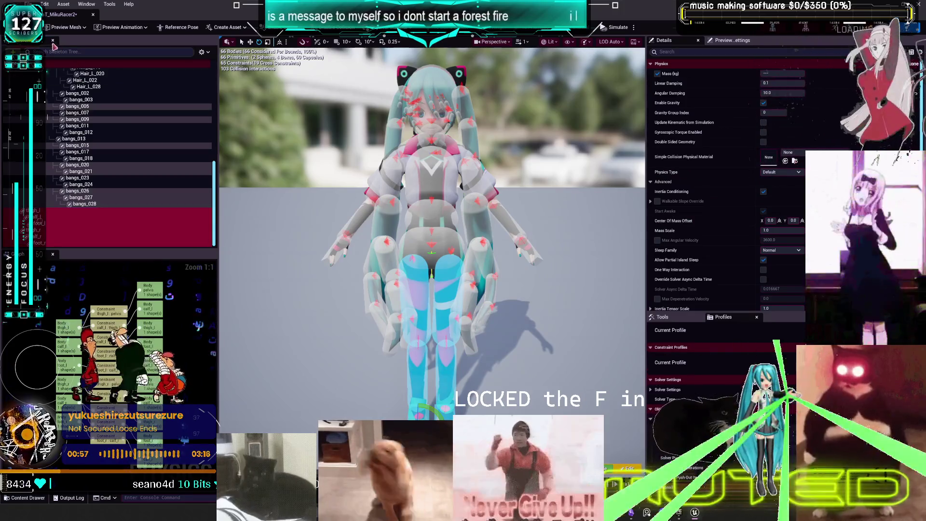
Step: Close the physics asset editor, start a multiplayer play test and enlarge the first client window
click(93, 14)
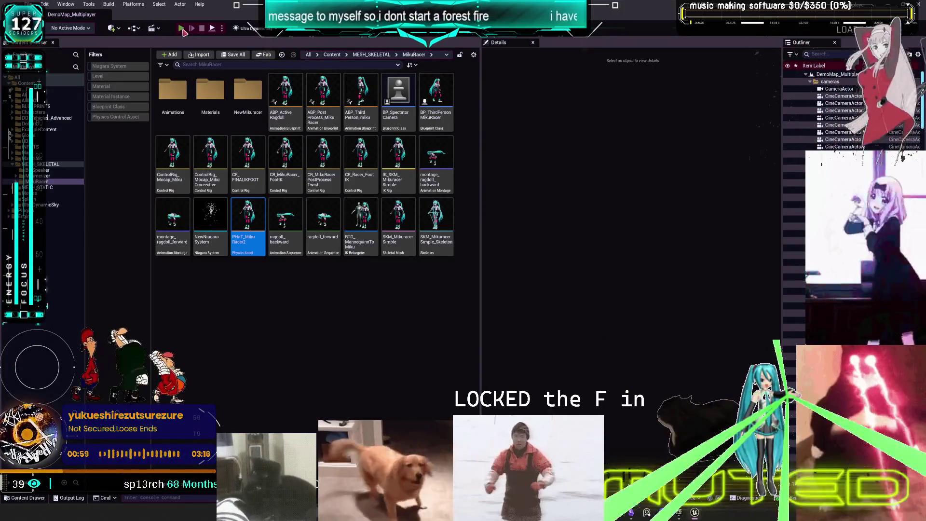
key(alt+p)
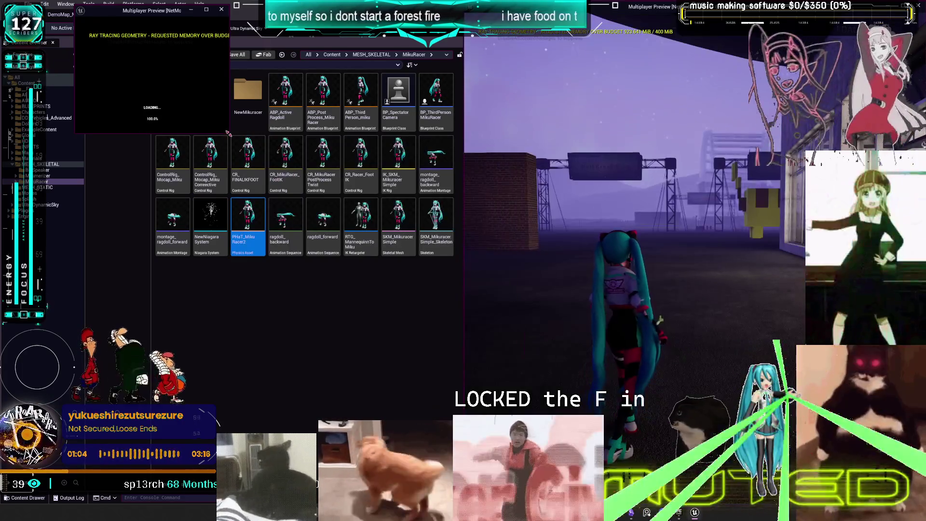
mouse_move(228, 136)
mouse_down()
mouse_move(386, 394)
mouse_move(433, 393)
mouse_up()
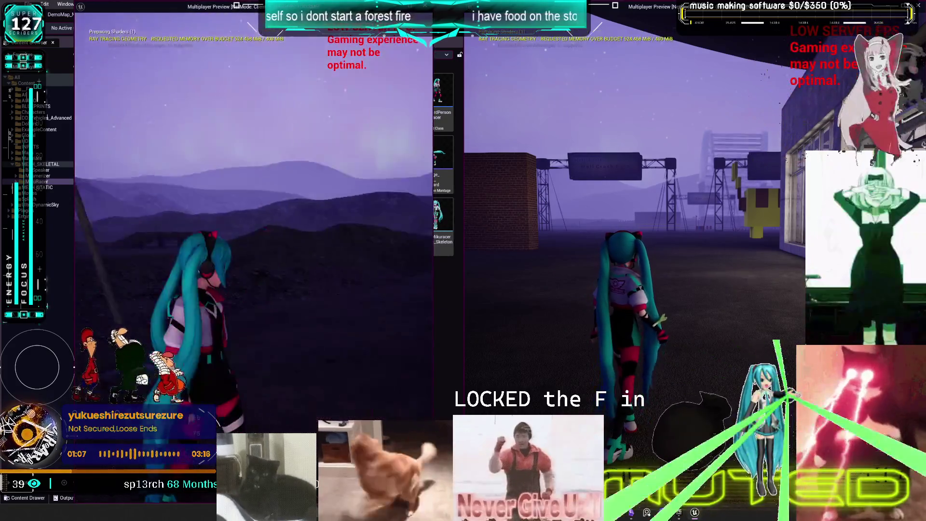
Step: Move both clients' characters across the map and ragdoll the left one, then walk again
key(w)
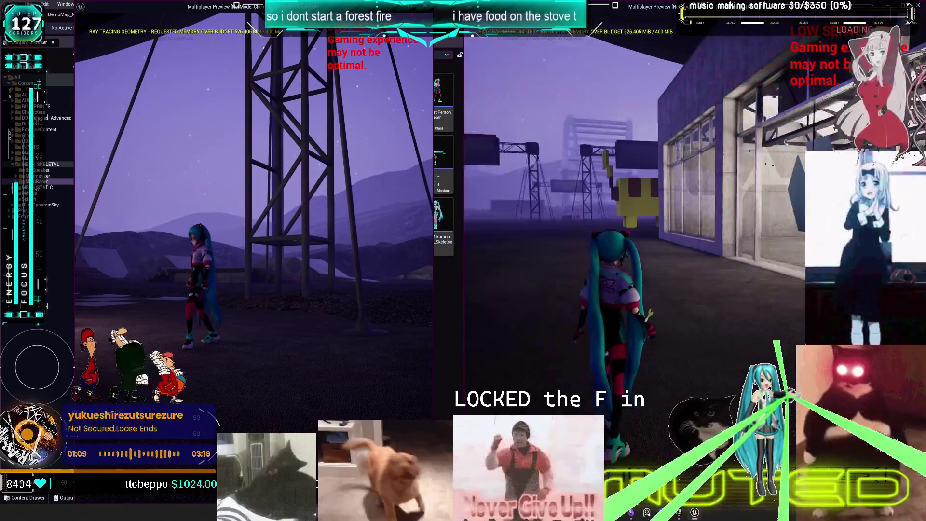
key(w)
key(w)
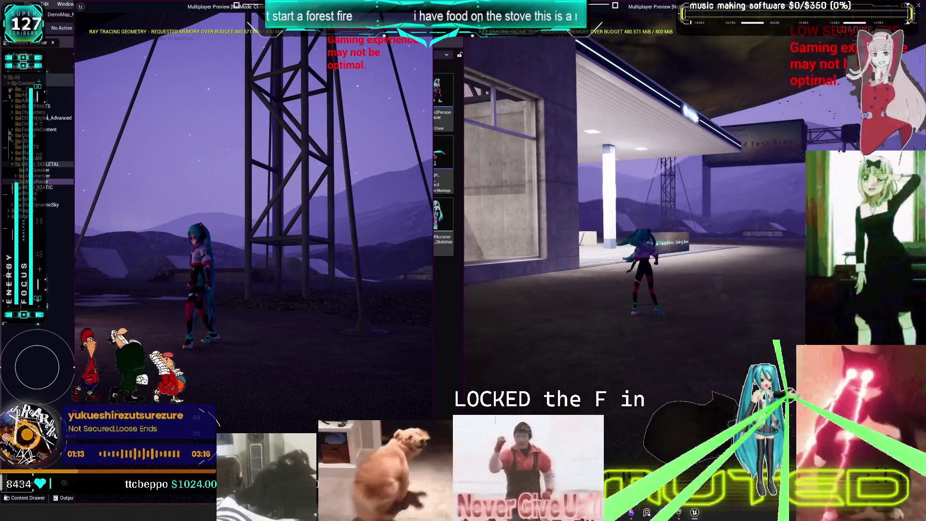
key(w)
key(w)
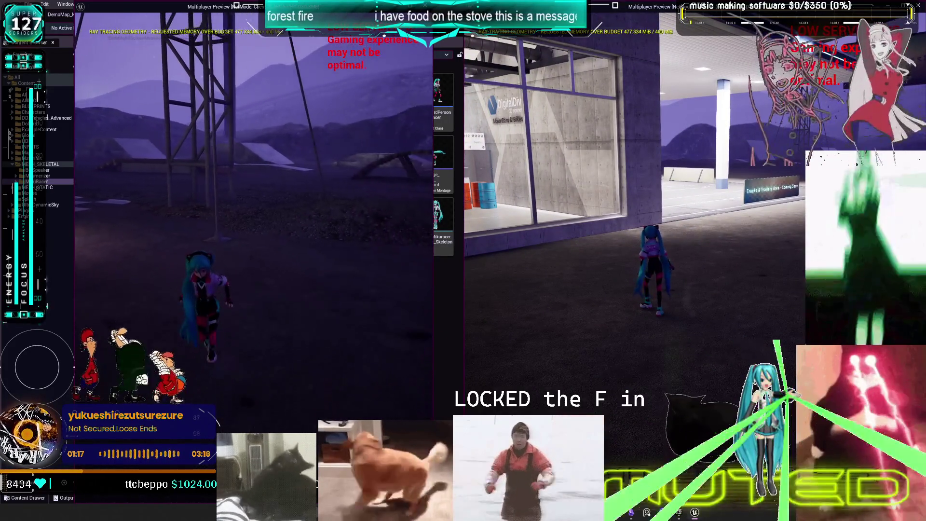
key(w)
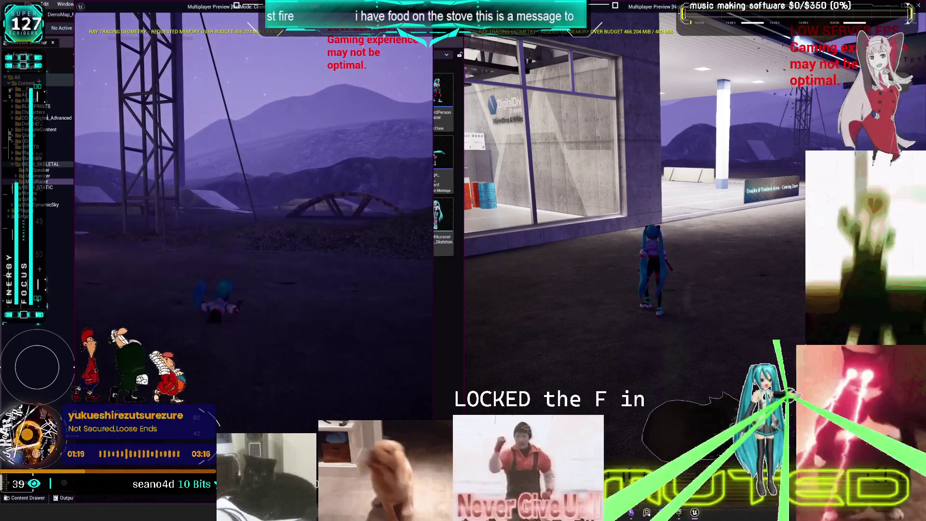
key(w)
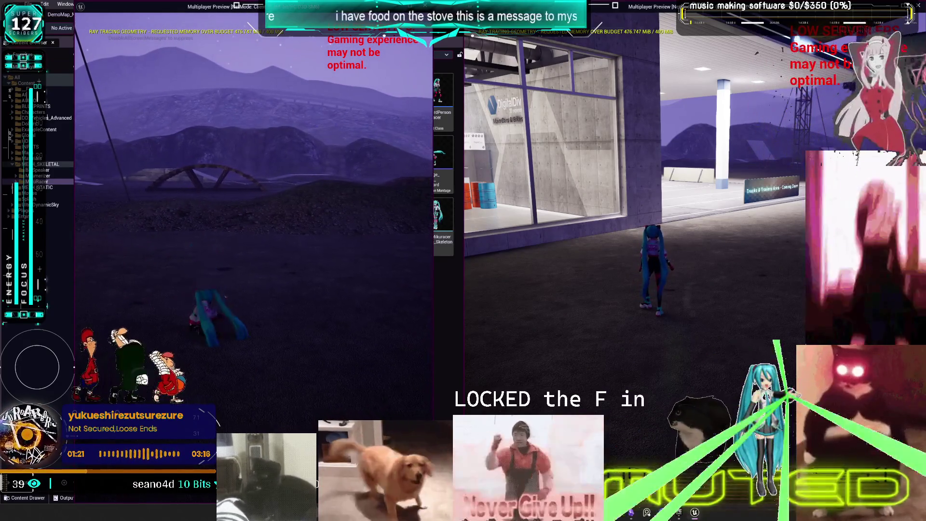
key(w)
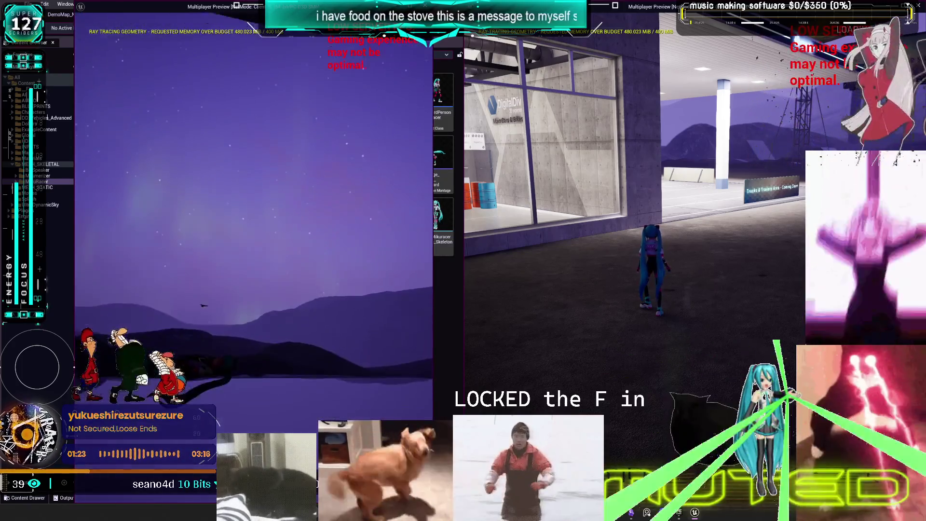
key(w)
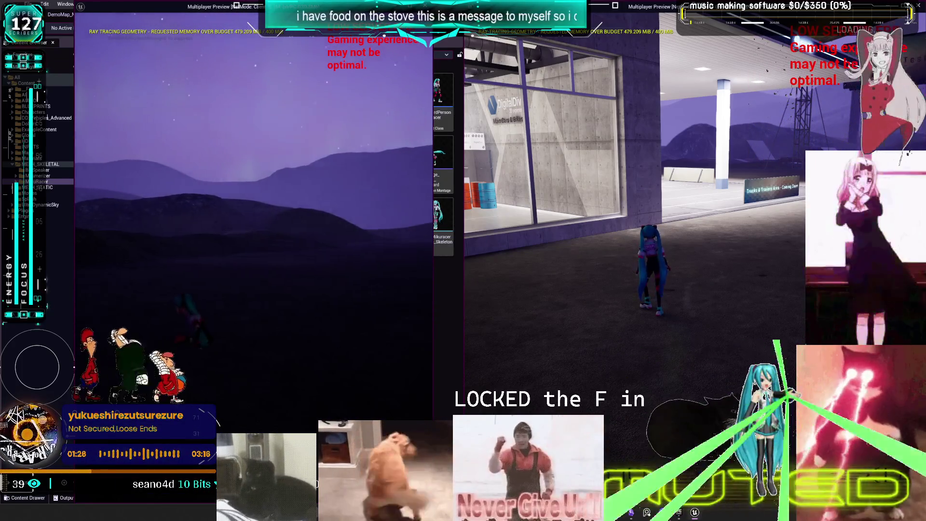
key(w)
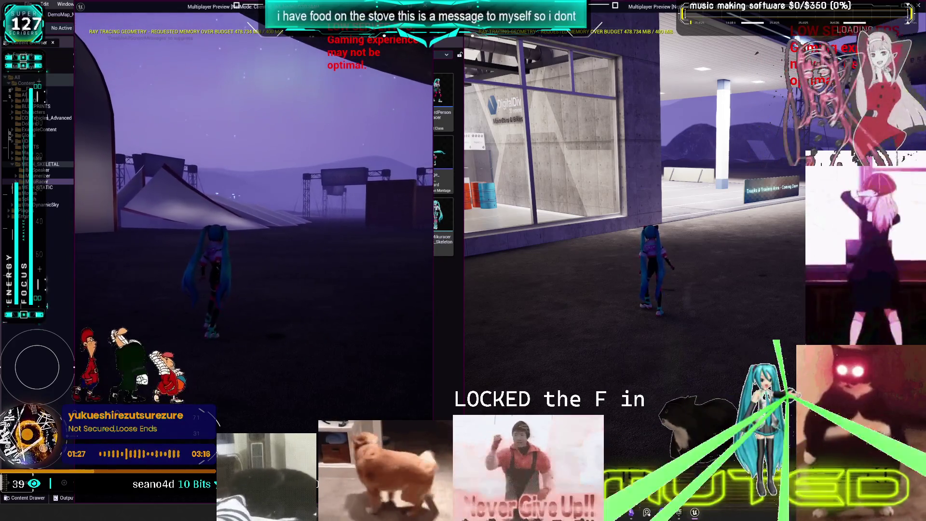
Step: Ragdoll the right client's character, watch it stand back up, and end the session
key(r)
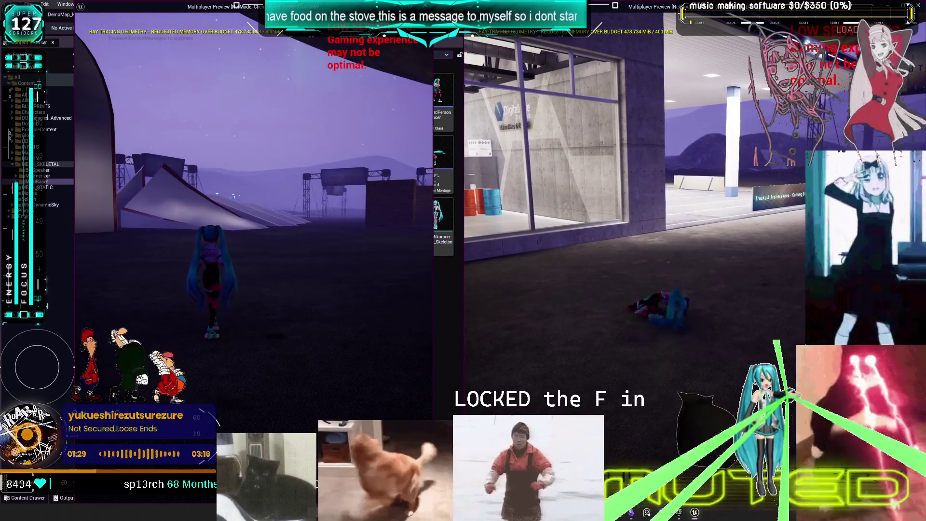
key(r)
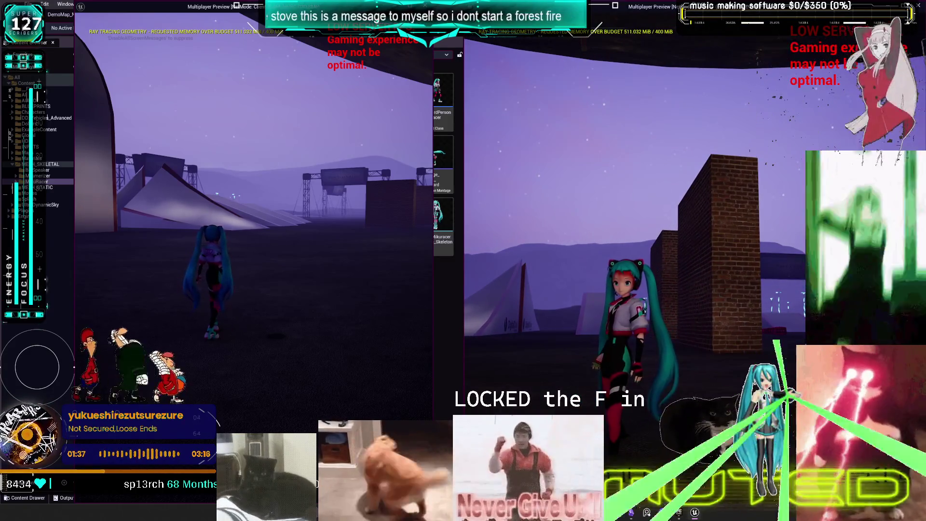
key(Escape)
key(Return)
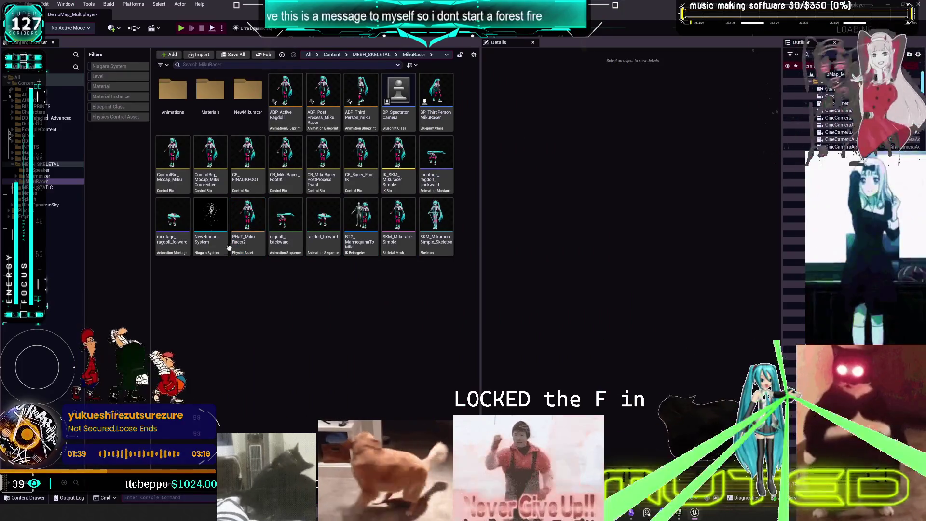
Step: Open BP_ThirdPersonMikuRacer, select AC_RagdollRecover and inspect its SmoothRagdollLocation macro
click(425, 117)
double_click(425, 117)
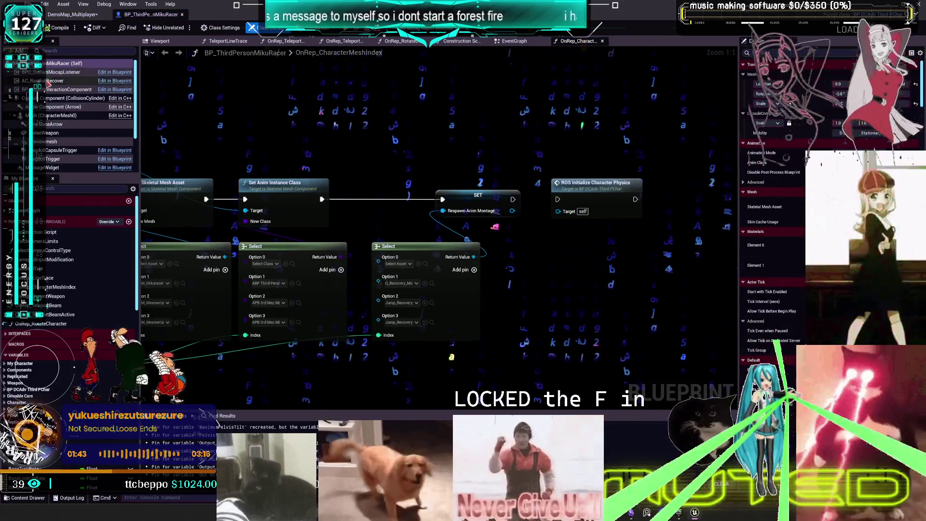
right_click(58, 73)
click(50, 81)
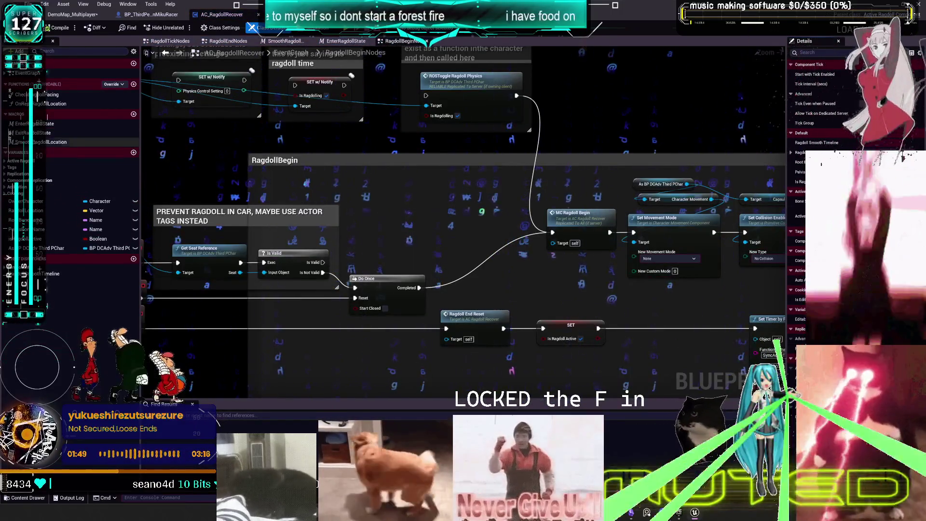
click(53, 142)
double_click(54, 142)
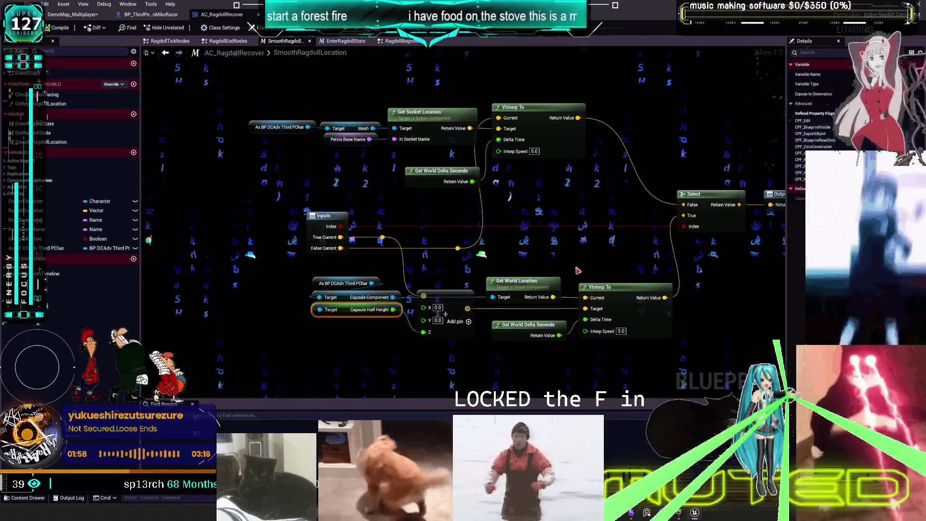
mouse_move(653, 256)
mouse_down()
mouse_move(576, 249)
mouse_move(628, 267)
mouse_up()
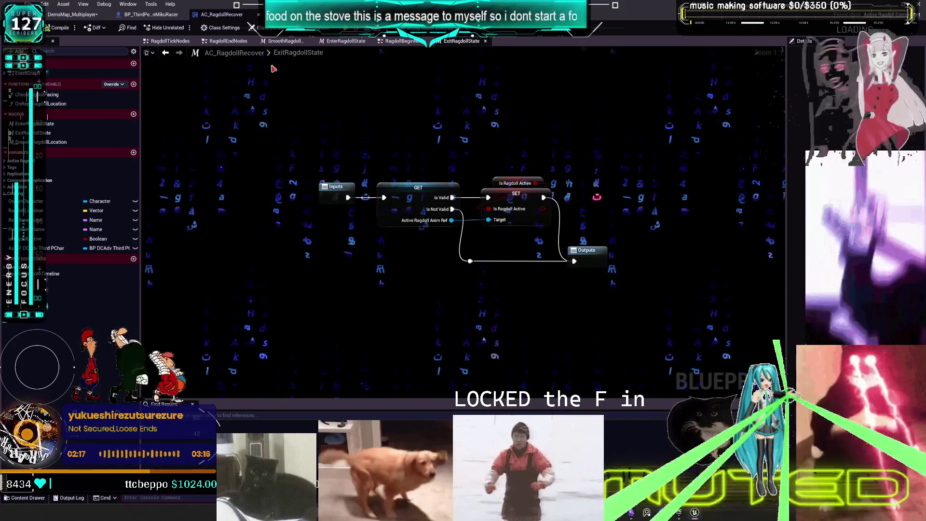
Step: Follow RagdollBeginNodes to the Ragdoll End Reset call and jump into RagdollEndNodes
click(398, 43)
scroll(426, 210, down, 3)
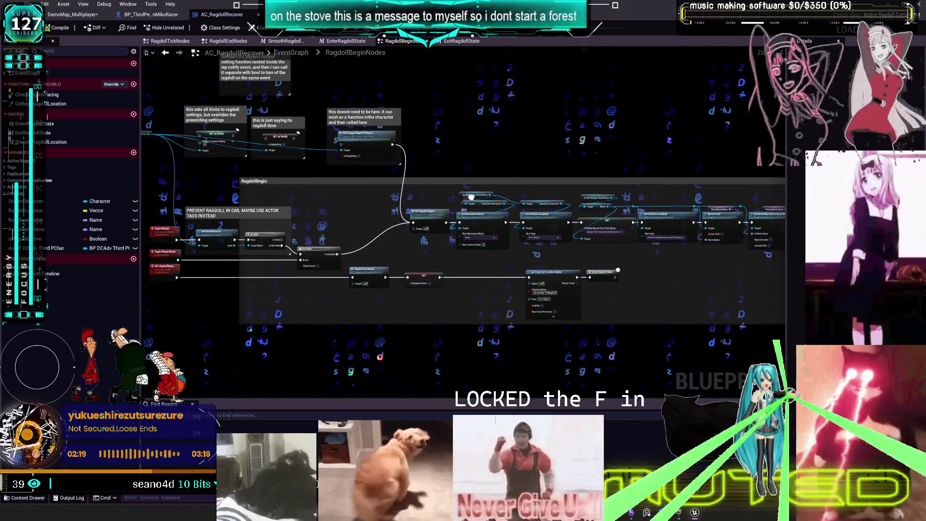
scroll(597, 201, up, 4)
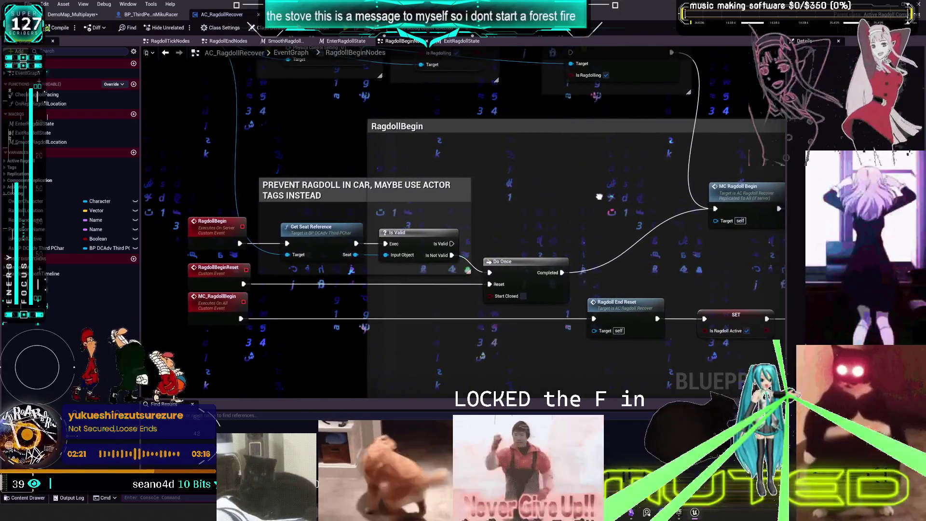
drag(597, 197, 431, 143)
mouse_move(648, 226)
mouse_down()
mouse_move(478, 194)
mouse_move(624, 209)
mouse_up()
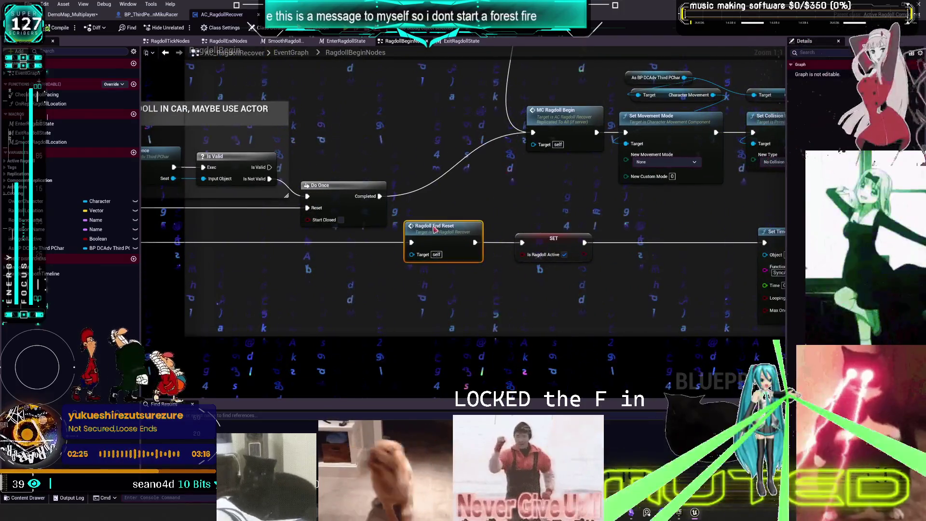
double_click(421, 243)
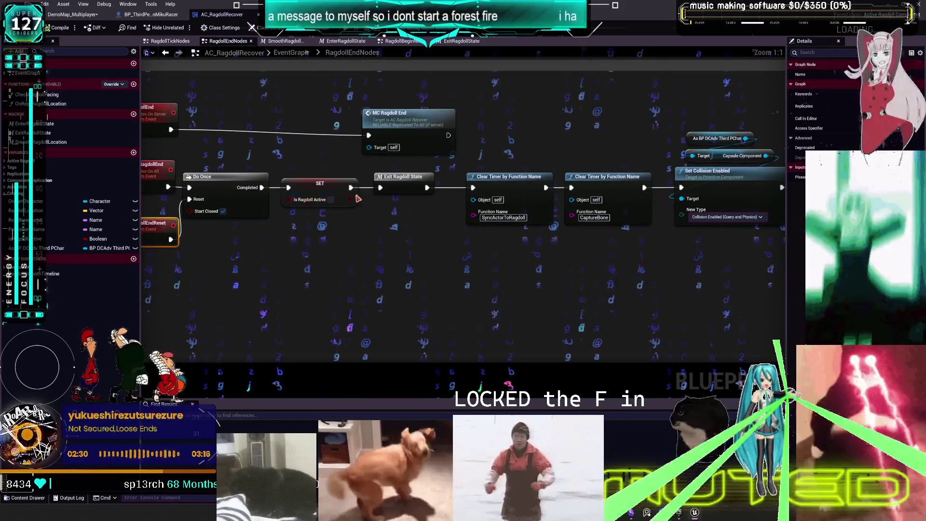
Step: Peek inside the Exit Ragdoll State macro, then pan RagdollEndNodes to the Montage Play section
double_click(401, 186)
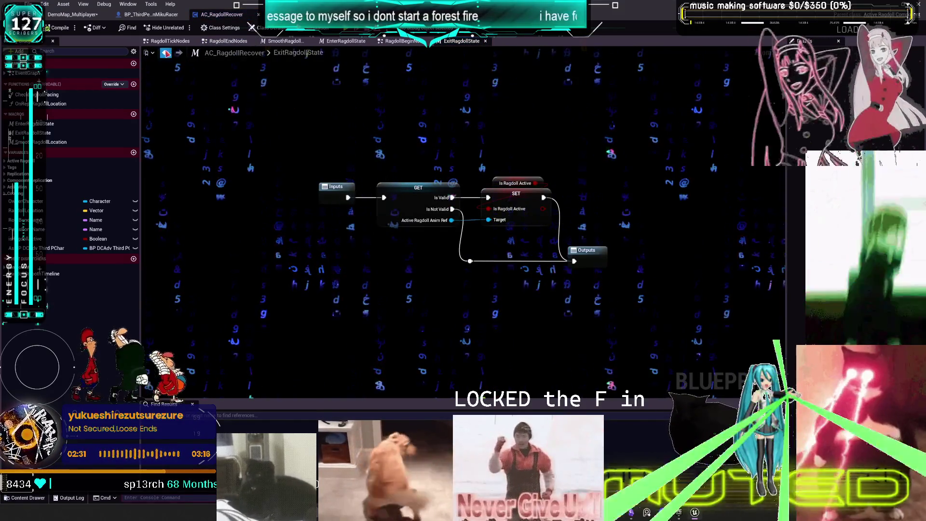
key(alt+Left)
drag(529, 179, 282, 164)
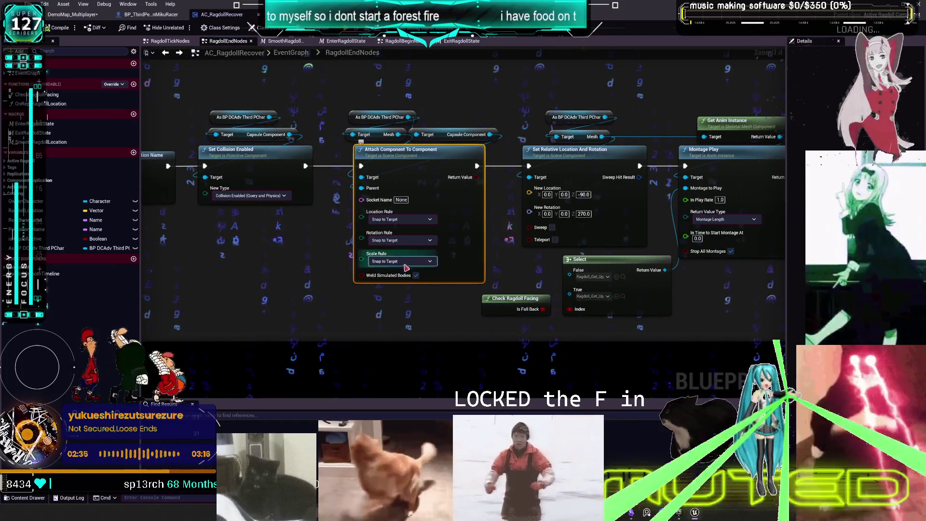
drag(628, 179, 619, 180)
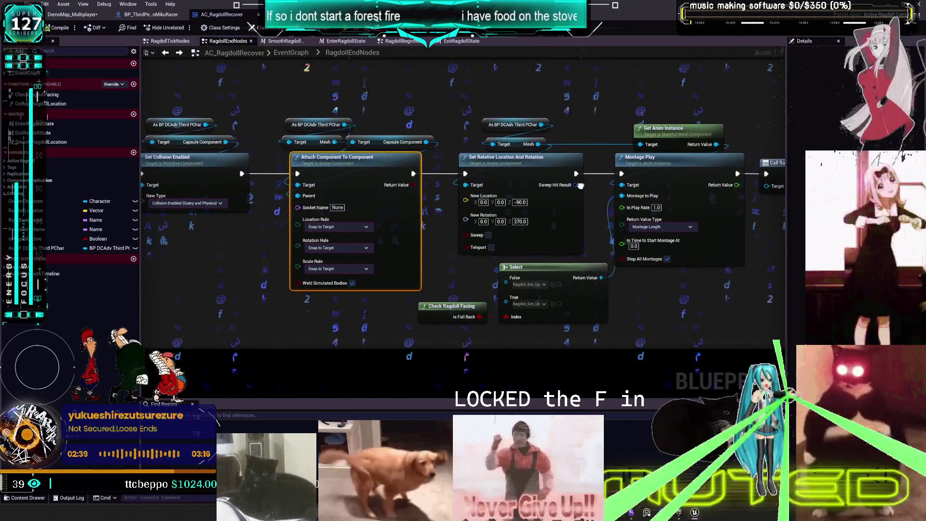
drag(579, 185, 476, 171)
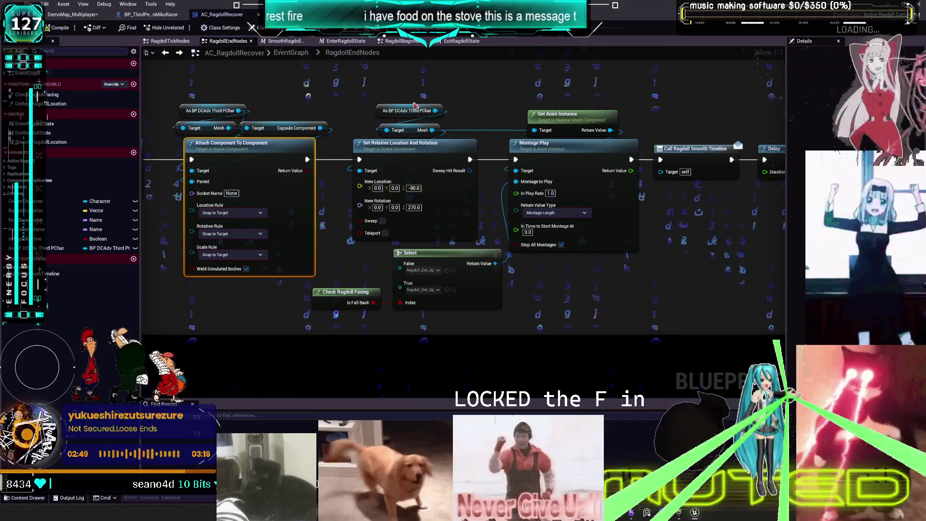
Step: Rearrange the character cast nodes, Mesh getter and Get Anim Instance node
mouse_move(412, 110)
mouse_down()
mouse_move(405, 68)
mouse_move(395, 128)
mouse_move(398, 102)
mouse_up()
mouse_move(404, 175)
mouse_down()
mouse_move(392, 145)
mouse_move(377, 164)
mouse_move(380, 156)
mouse_up()
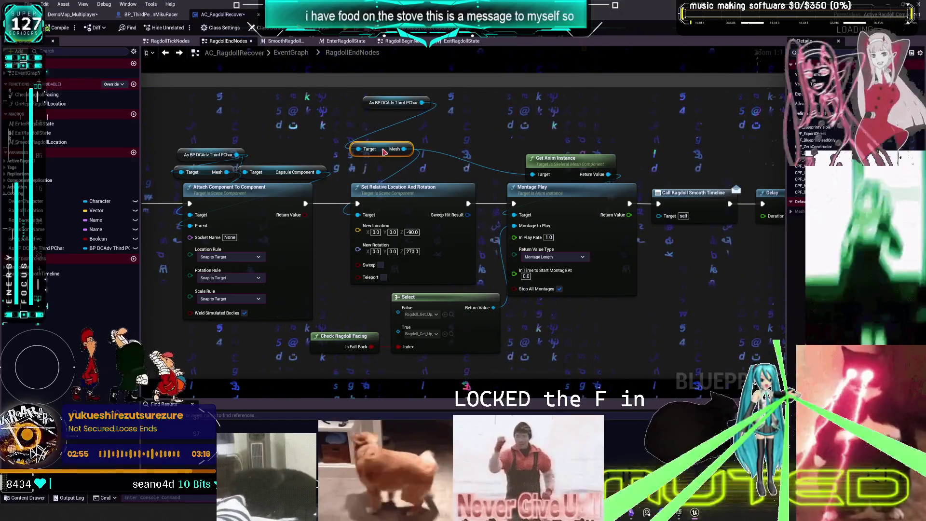
drag(376, 109, 365, 132)
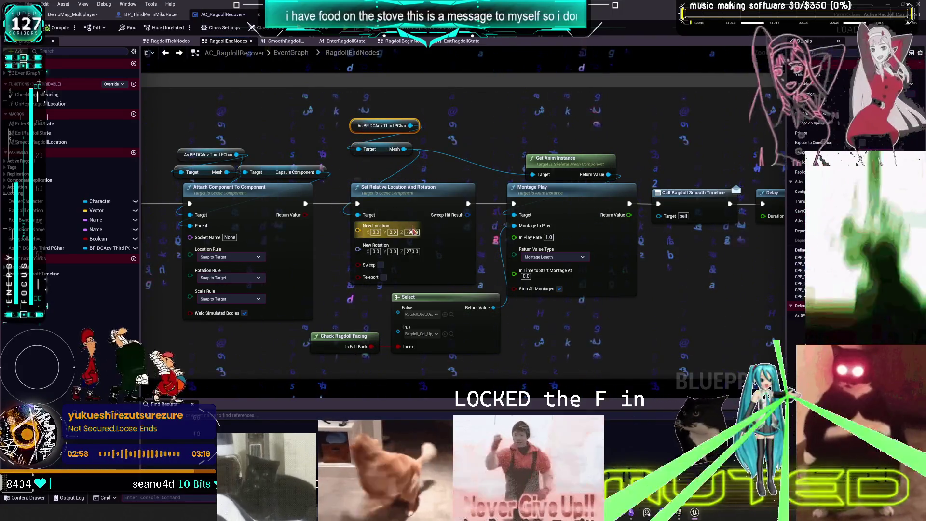
drag(572, 165, 553, 153)
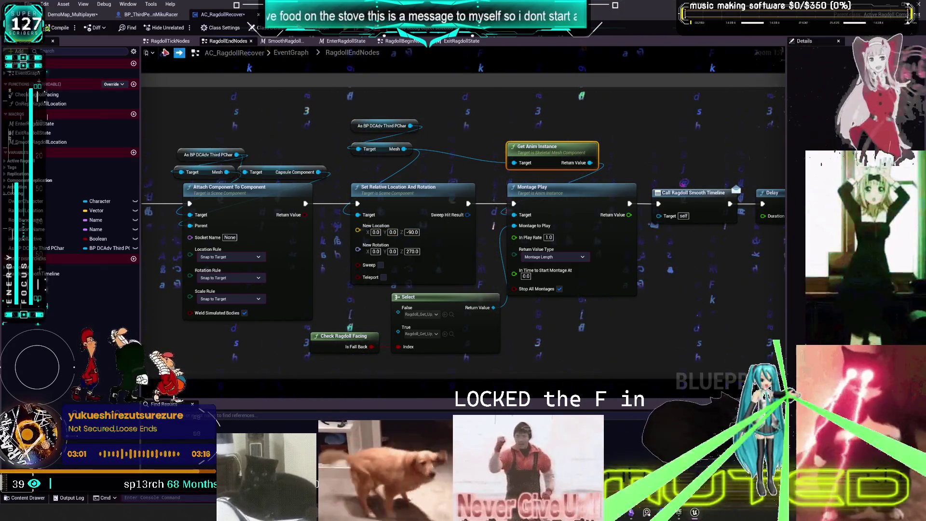
Step: Check the character mesh's location in the preview, then return to the Delay and Sequence nodes
click(176, 53)
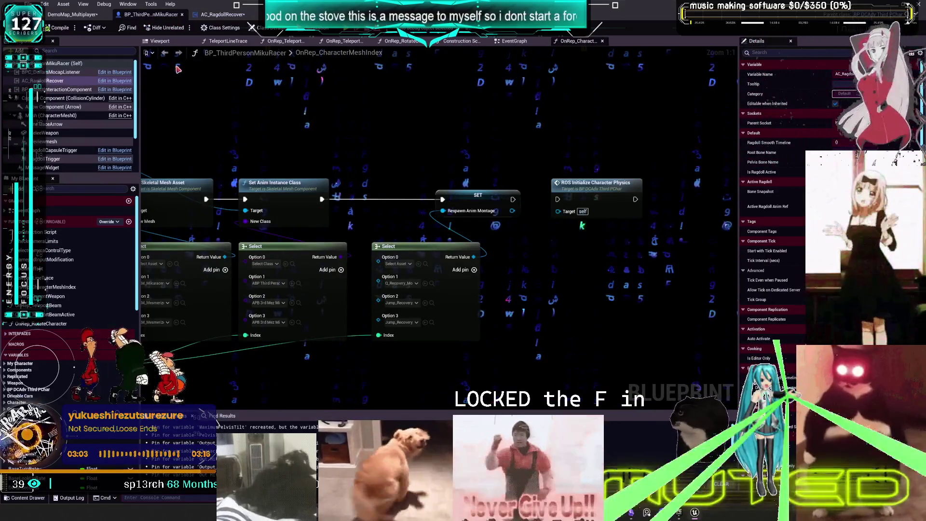
click(160, 41)
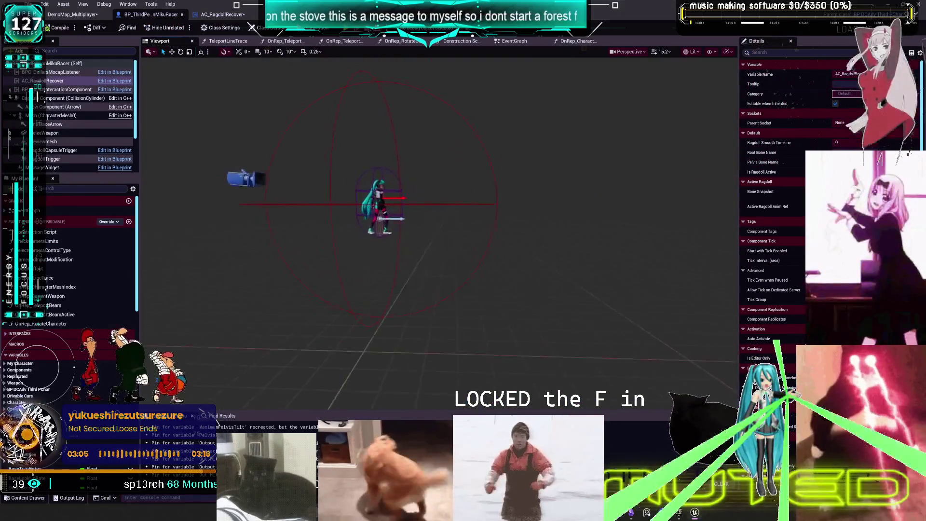
scroll(275, 207, up, 3)
click(275, 207)
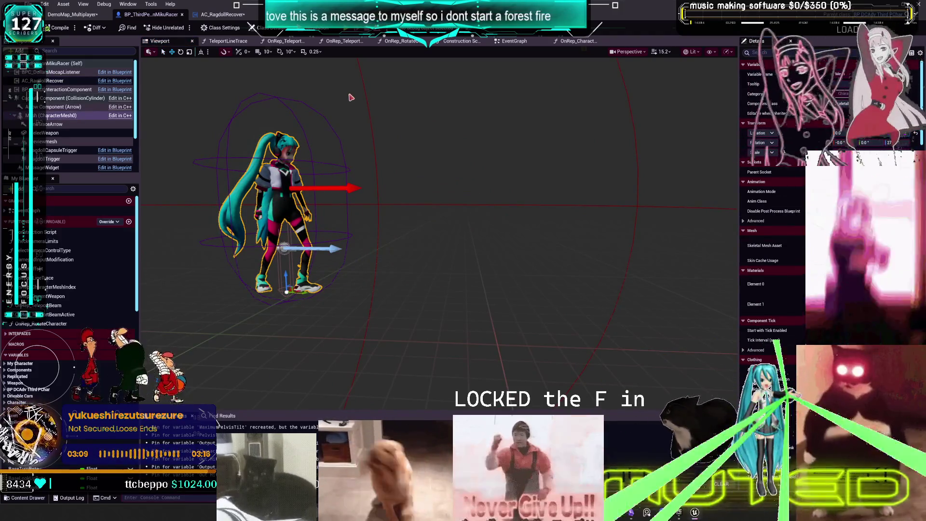
click(217, 15)
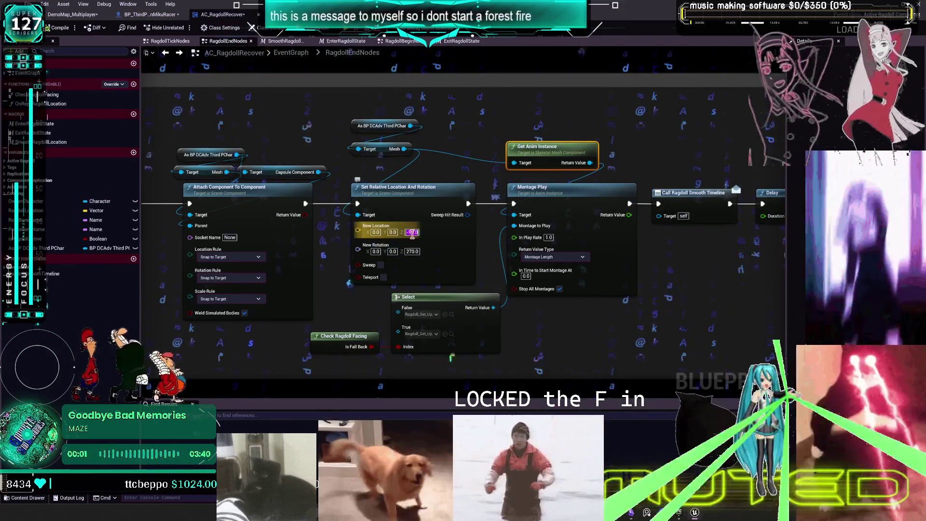
mouse_move(596, 134)
mouse_down()
mouse_move(273, 142)
mouse_move(361, 122)
mouse_up()
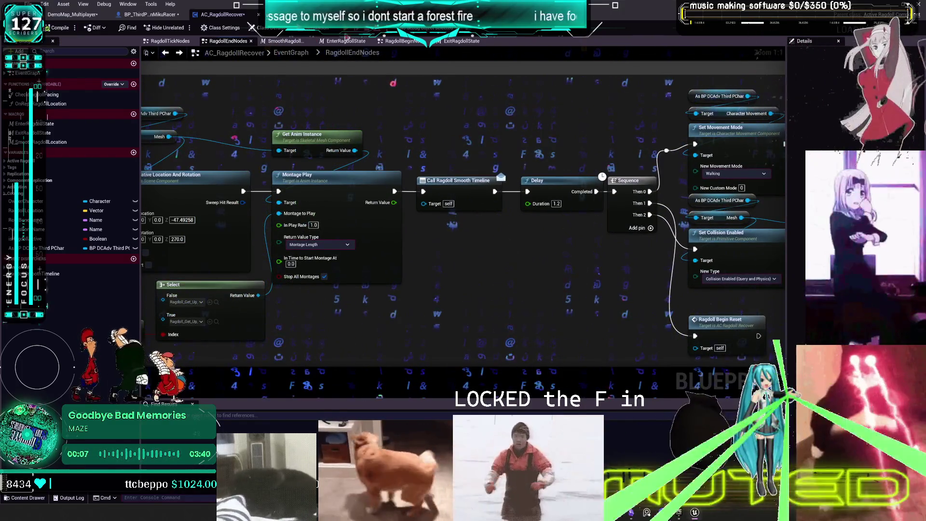
key(alt+p)
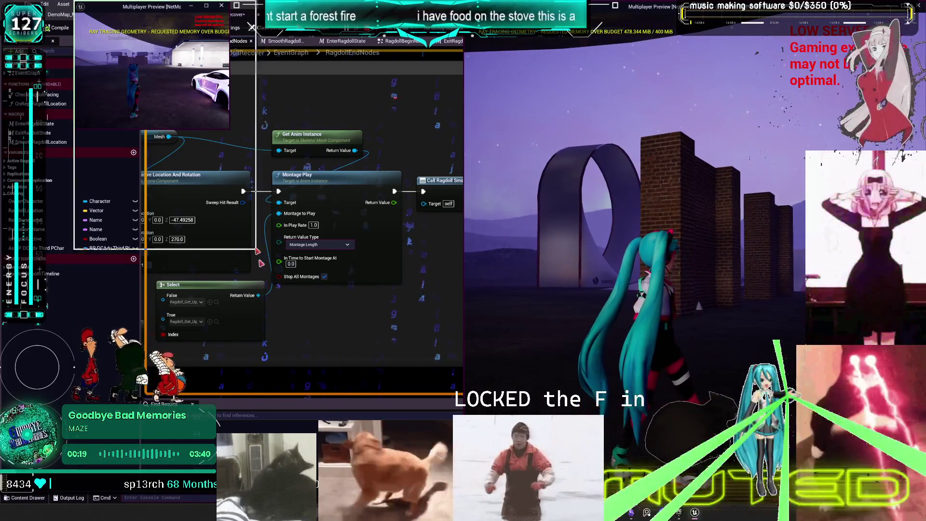
drag(250, 226, 433, 419)
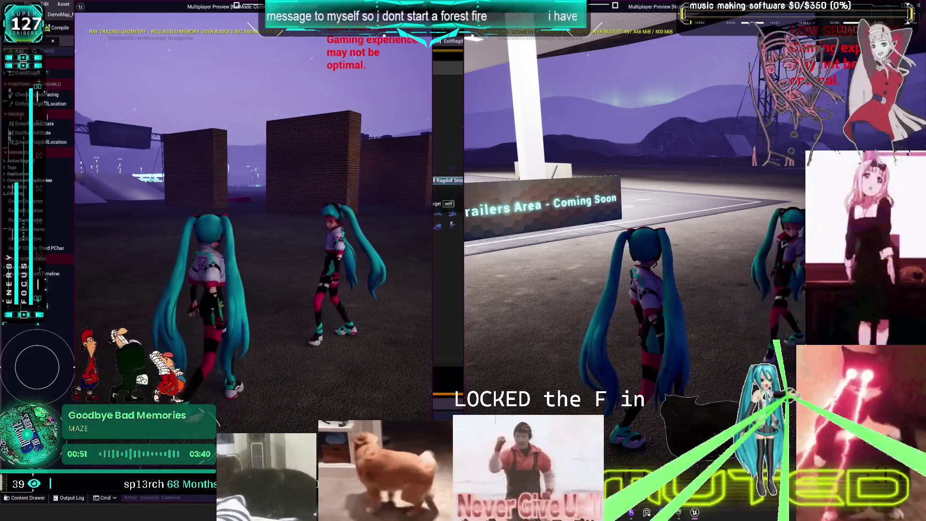
key(Escape)
mouse_move(483, 138)
mouse_down()
mouse_move(611, 161)
mouse_move(452, 124)
mouse_up()
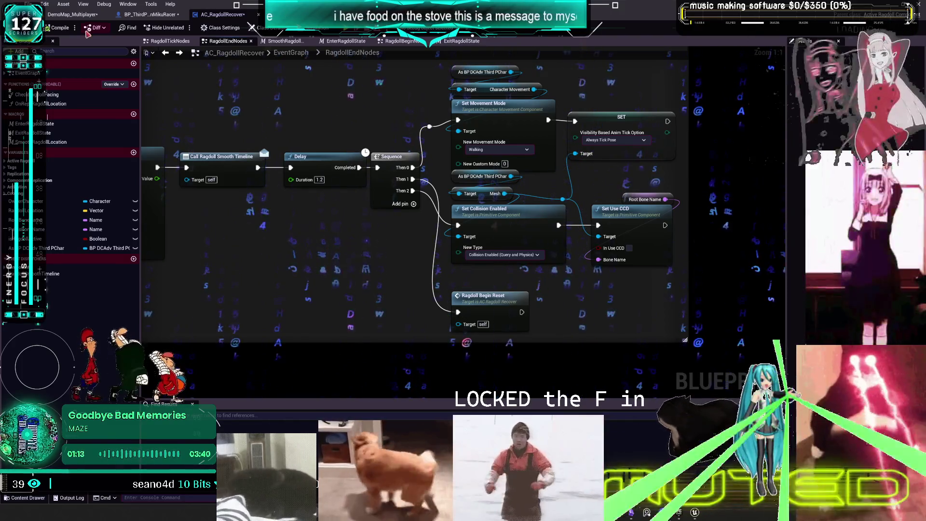
Step: Switch to BP_DCAdv_ThirdPChar and open its Construction Script graph
click(151, 15)
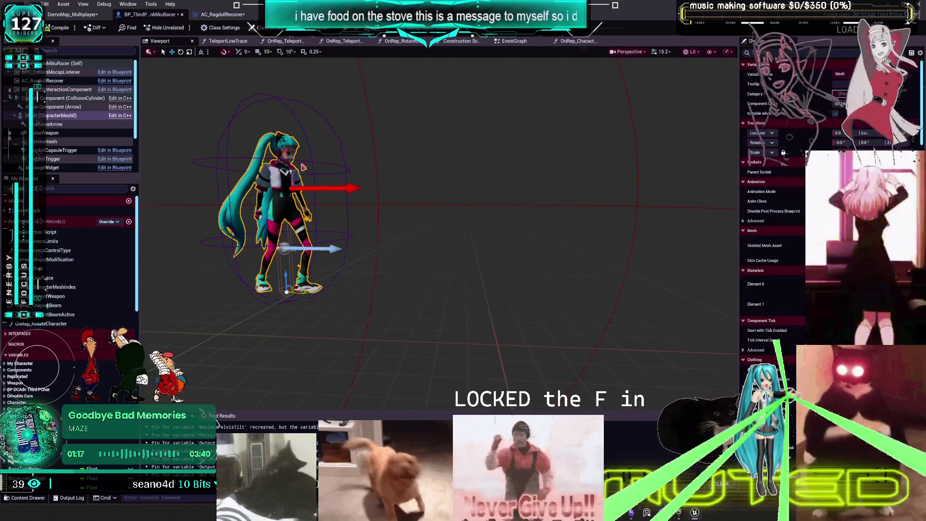
key(ctrl+Tab)
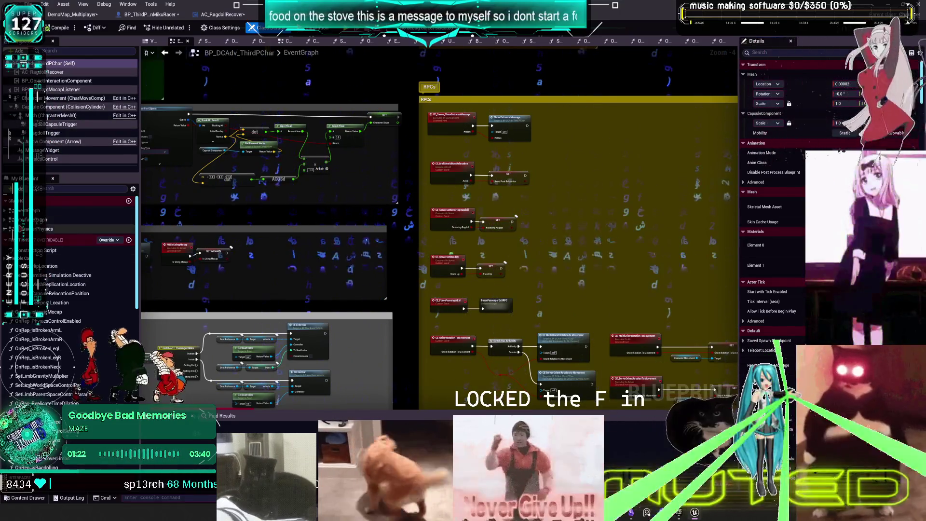
scroll(50, 273, down, 2)
scroll(49, 273, up, 2)
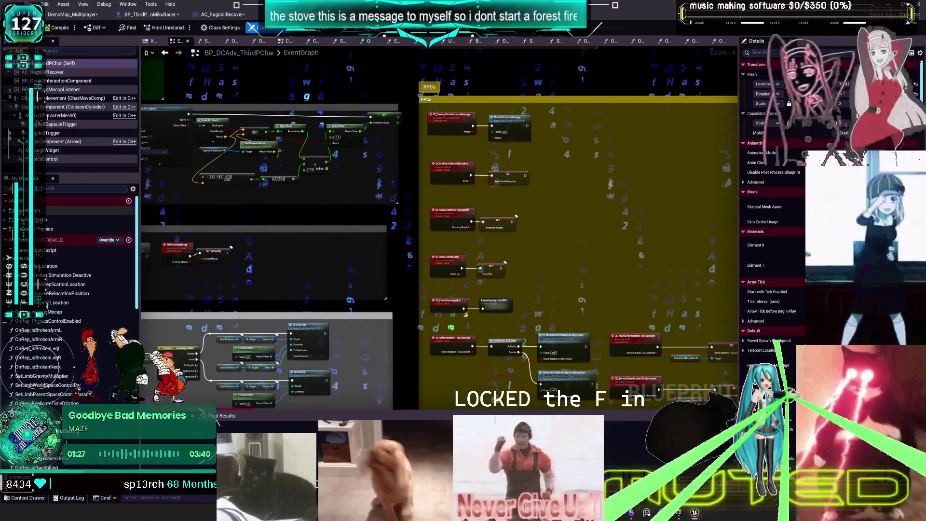
double_click(50, 251)
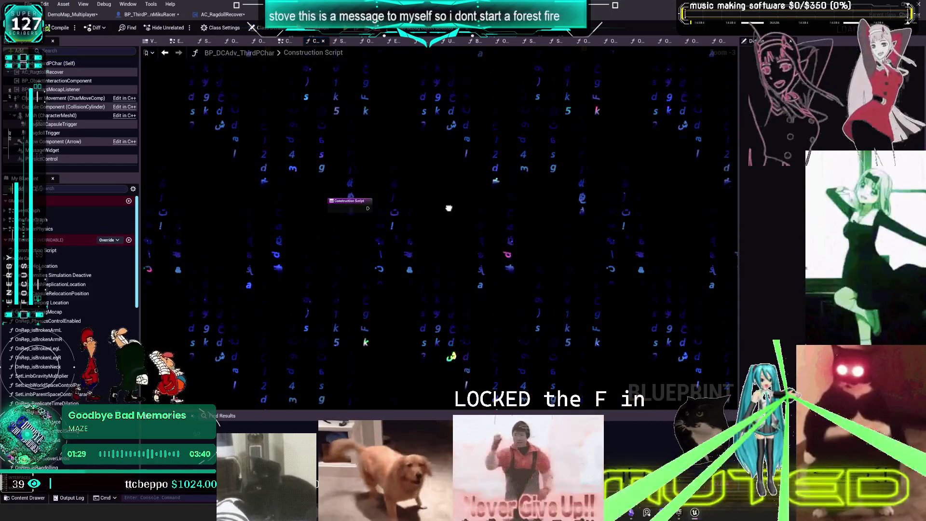
scroll(449, 207, up, 3)
Step: Add a Mesh reference with Get Relative Location in the Construction Script, then create a new function
mouse_move(51, 116)
mouse_down()
mouse_move(208, 203)
mouse_move(403, 212)
mouse_up()
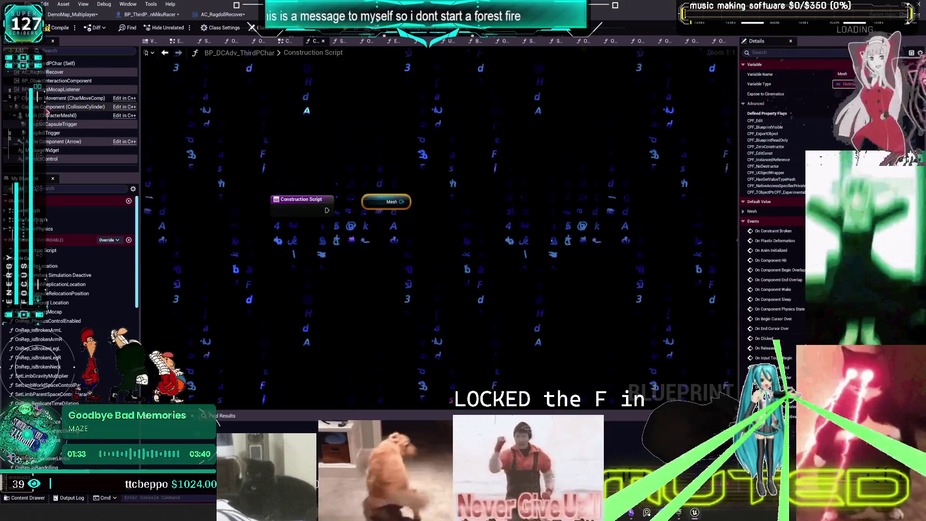
click(48, 115)
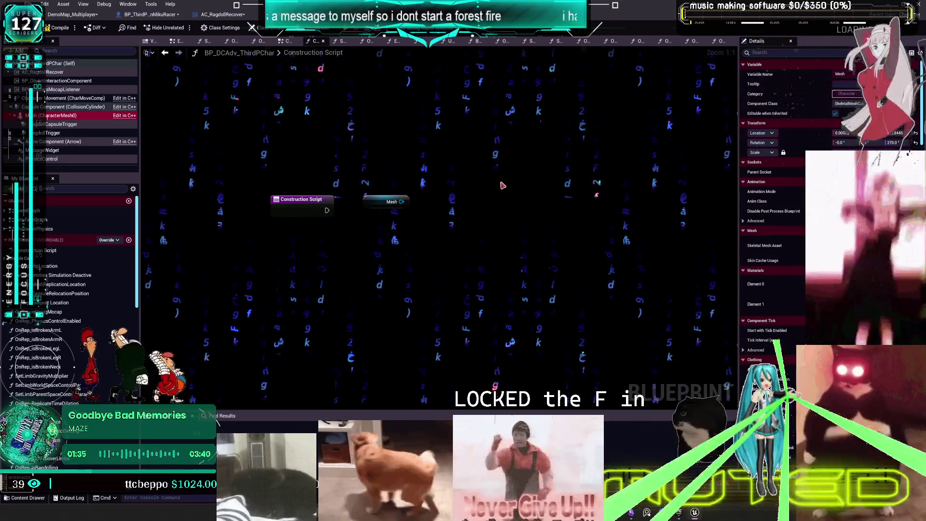
drag(402, 201, 430, 241)
text(h)
key(BackSpace)
text(get relat)
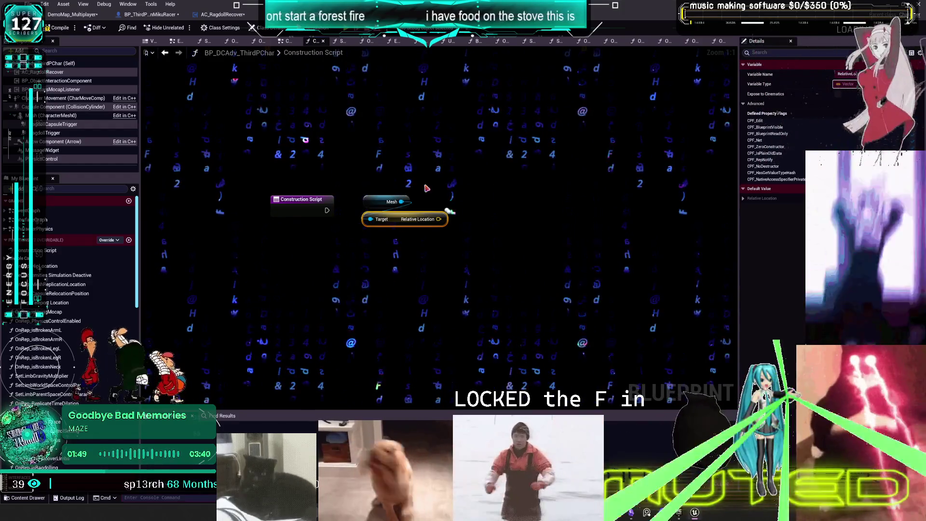
drag(446, 259, 386, 178)
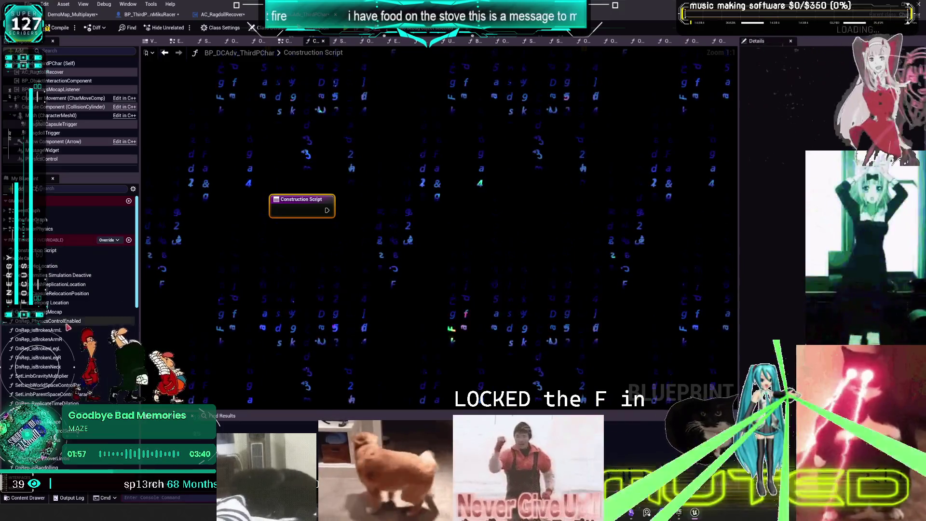
click(129, 240)
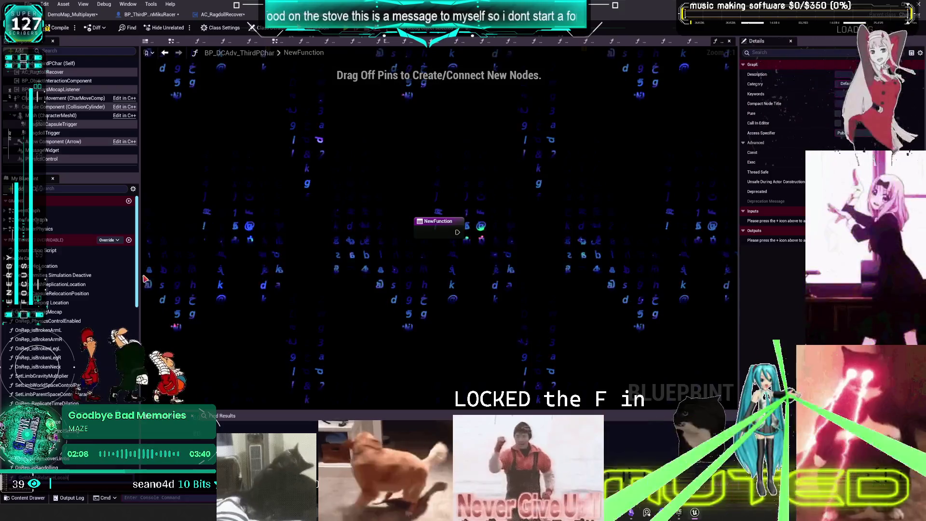
Step: Name the new function GetMeshRelativeLocation
key(Return)
key(F2)
text(GetMeshRelativeLocation)
key(Return)
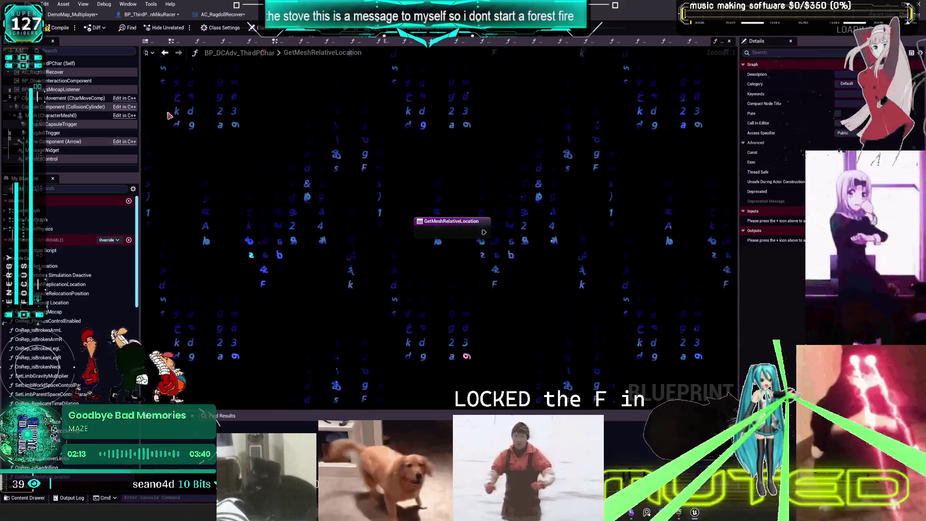
Step: Add a Mesh getter feeding Get Relative Location, and split its output into X, Y and Z
mouse_move(53, 115)
mouse_down()
mouse_move(381, 184)
mouse_move(374, 252)
mouse_up()
mouse_move(461, 259)
mouse_down()
mouse_move(490, 258)
mouse_move(492, 247)
mouse_up()
text(g)
key(BackSpace)
key(BackSpace)
key(BackSpace)
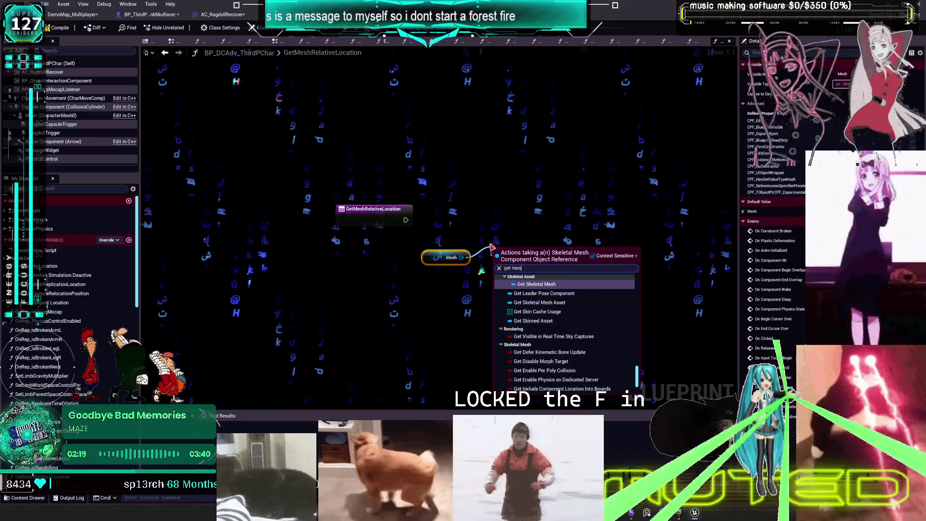
text(relative locaiton)
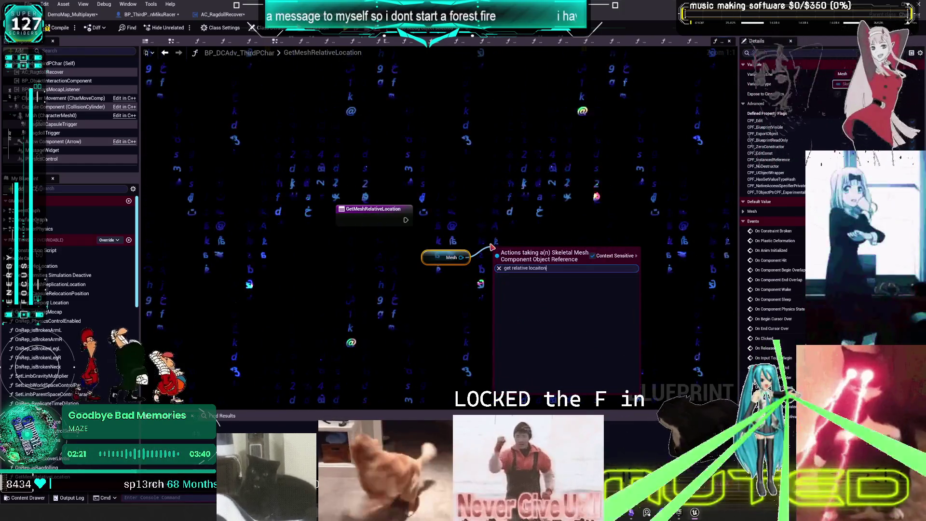
key(Return)
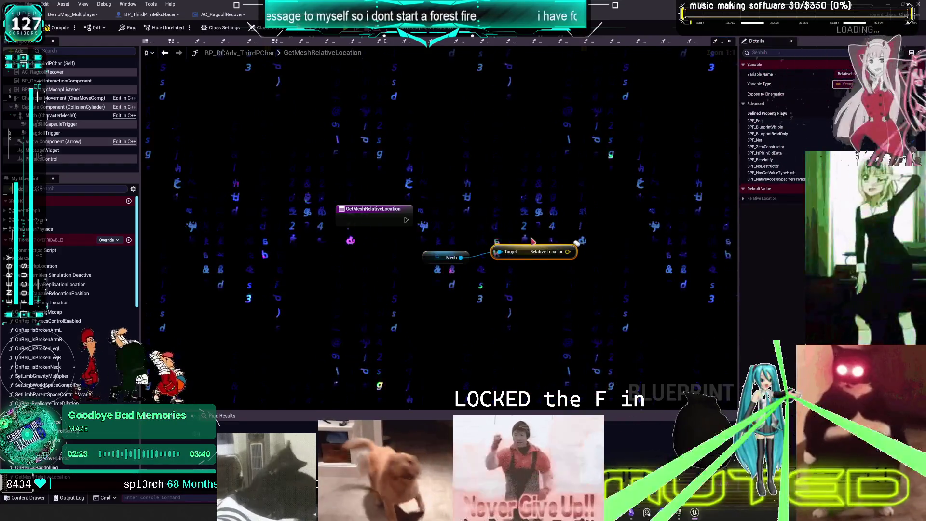
drag(445, 253, 395, 252)
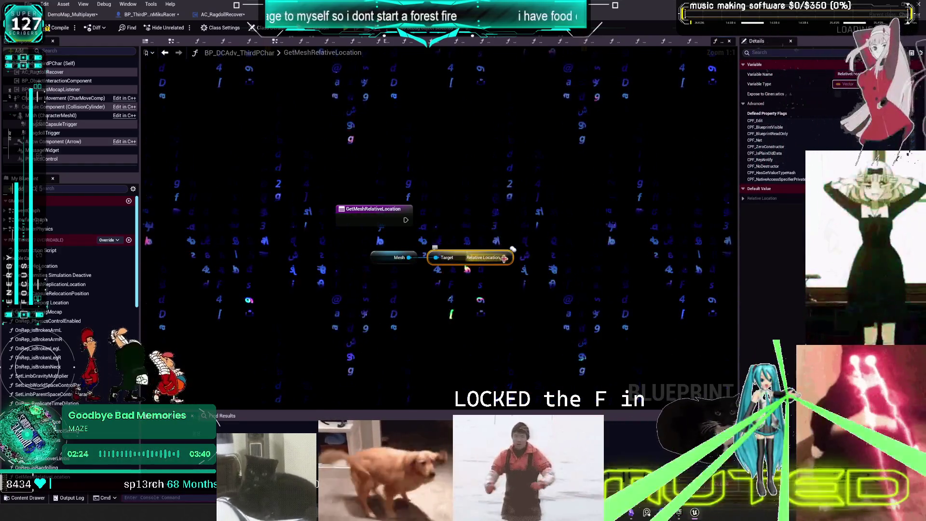
click(527, 298)
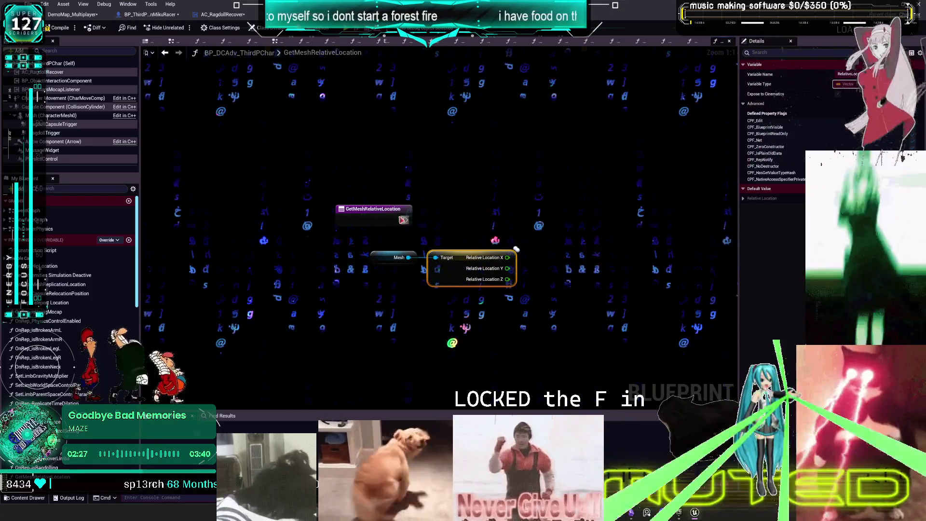
Step: Give the Return Node a Z output wired from Relative Location Z
click(371, 215)
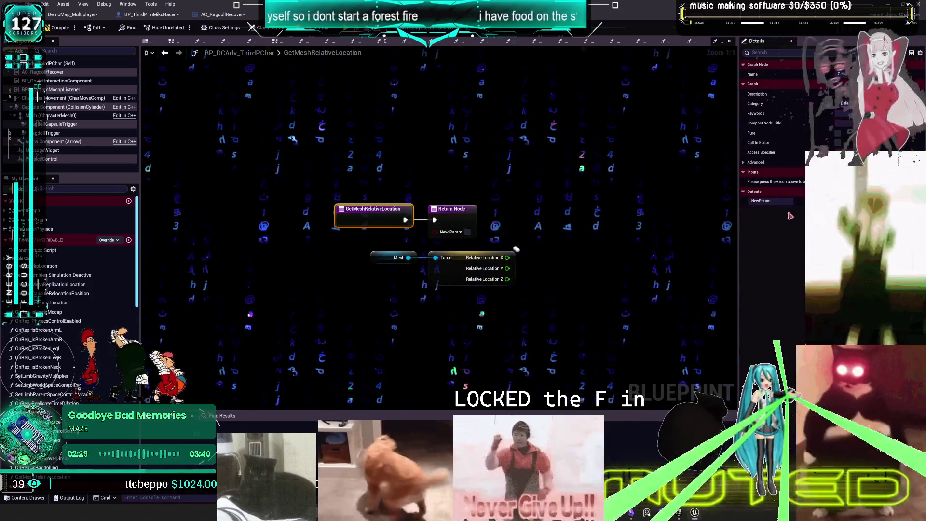
drag(456, 206, 559, 206)
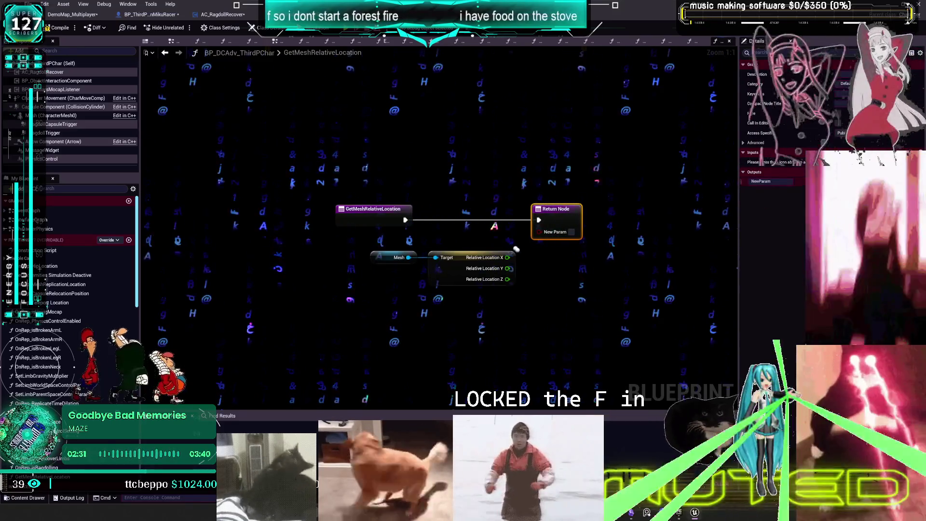
text(Z)
key(Return)
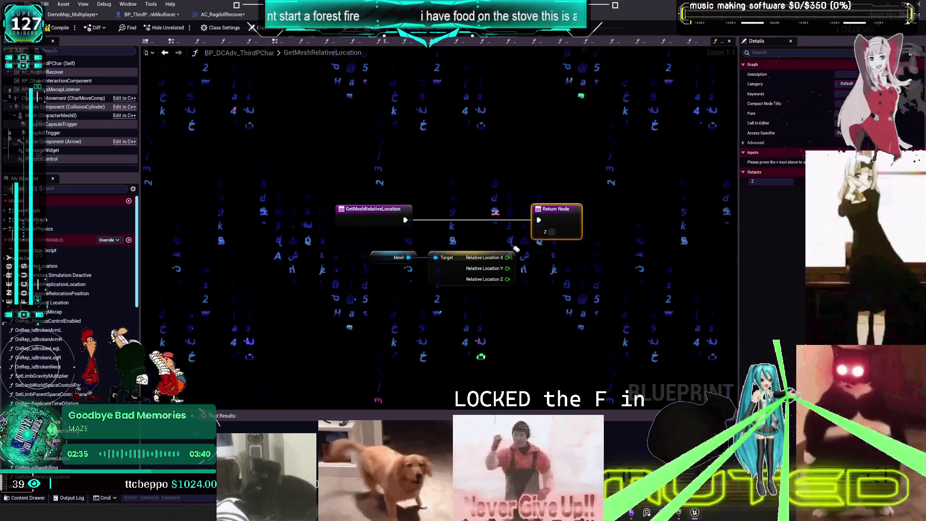
mouse_move(508, 279)
mouse_down()
mouse_move(562, 268)
mouse_move(539, 232)
mouse_move(434, 271)
mouse_move(389, 260)
mouse_move(376, 242)
mouse_up()
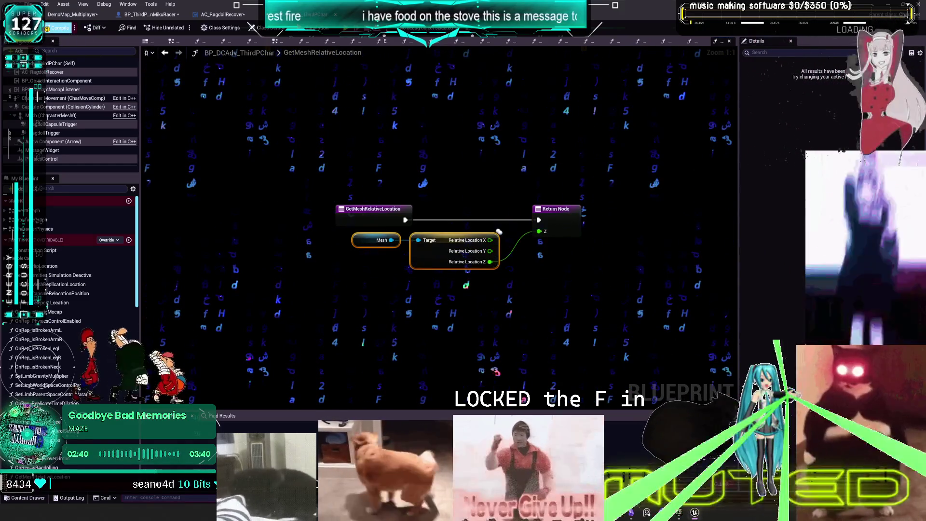
Step: Compile the blueprint and go back to the MikuRacer character viewport
click(61, 27)
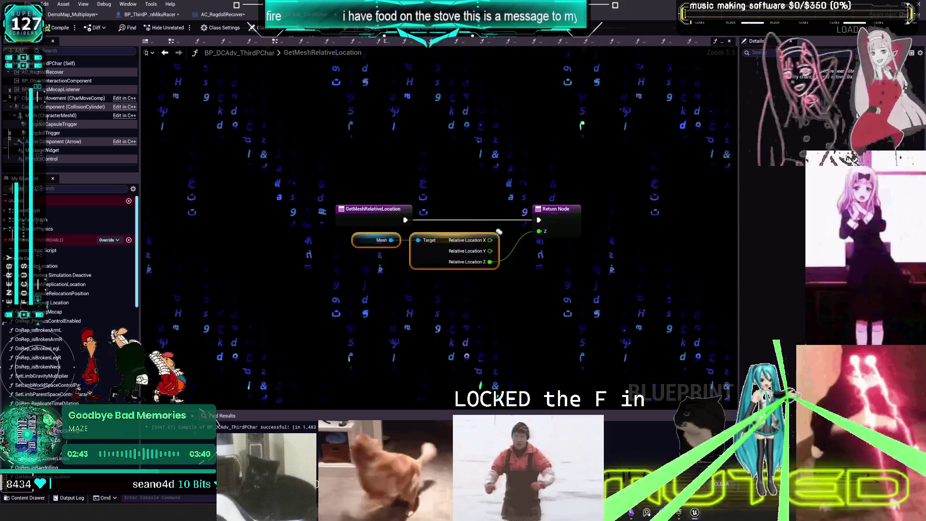
click(44, 477)
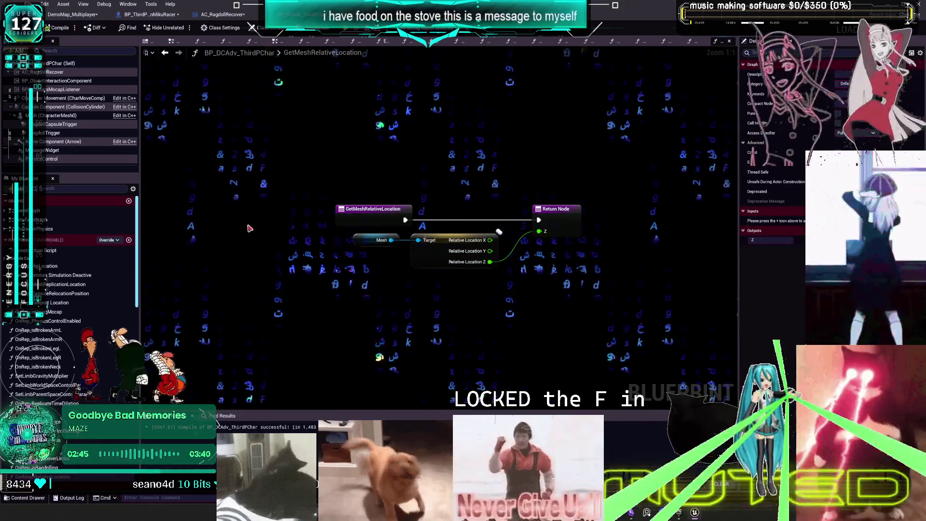
click(156, 15)
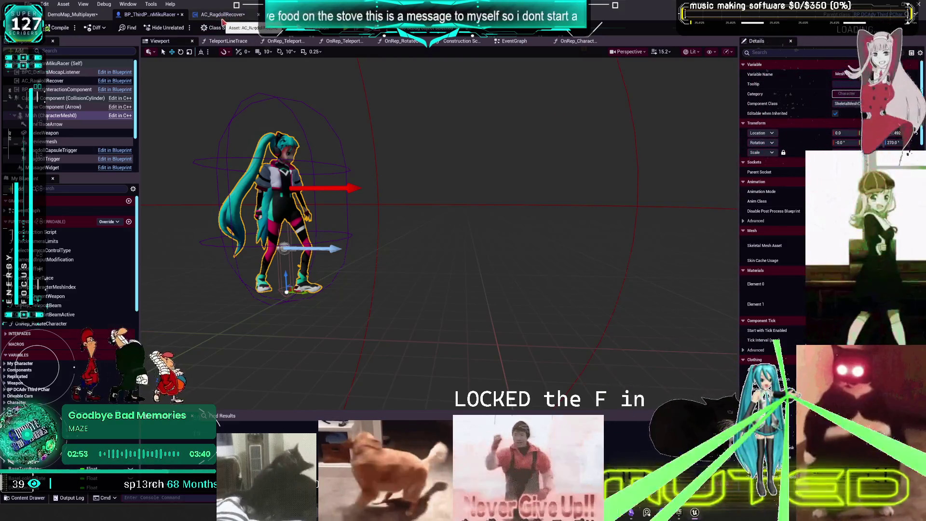
Step: Bring up the AC_RagdollRecover graph showing its montage and timeline nodes
click(236, 20)
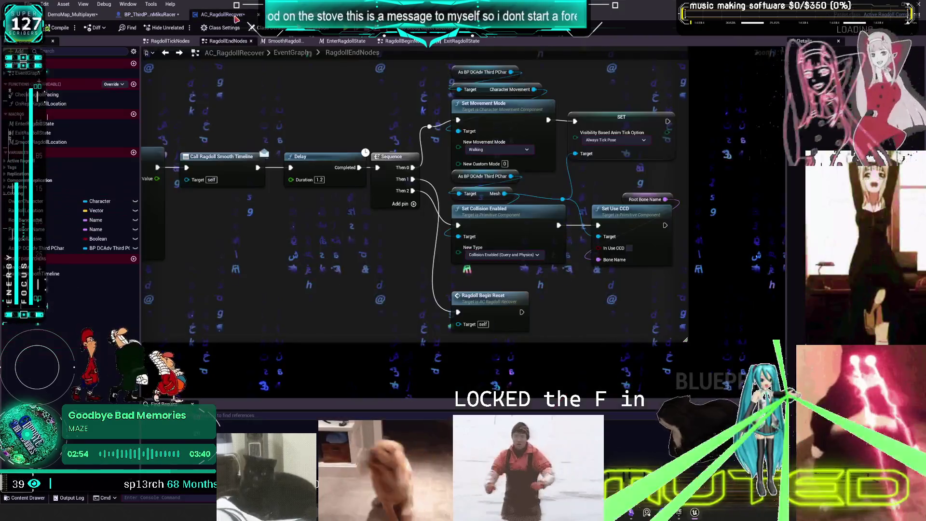
right_click(236, 19)
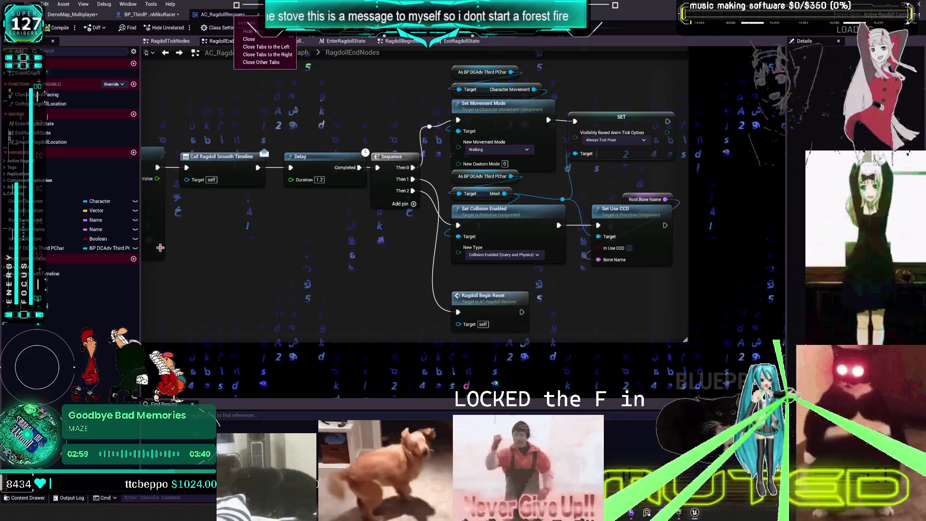
key(Escape)
drag(215, 149, 378, 170)
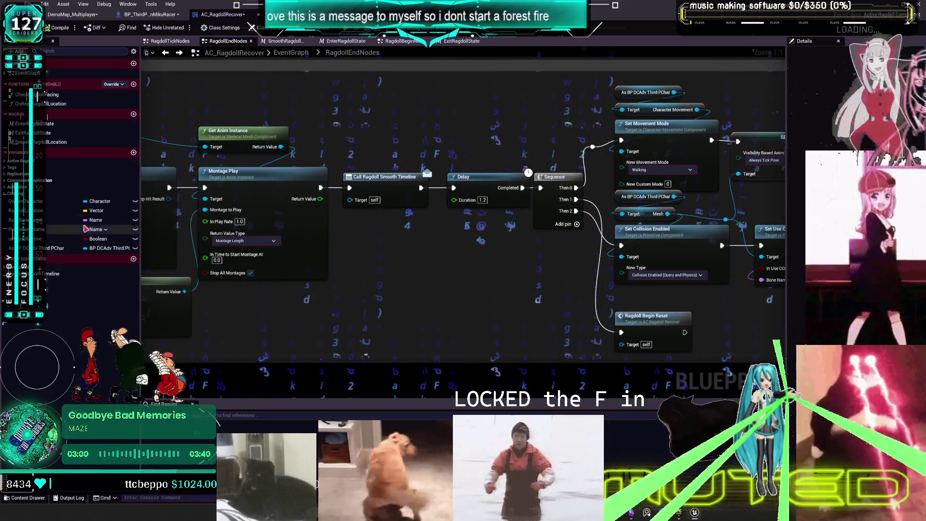
Step: Find references to RagdollLocation and open the OnRep_RagdollLocation function
click(46, 212)
right_click(46, 213)
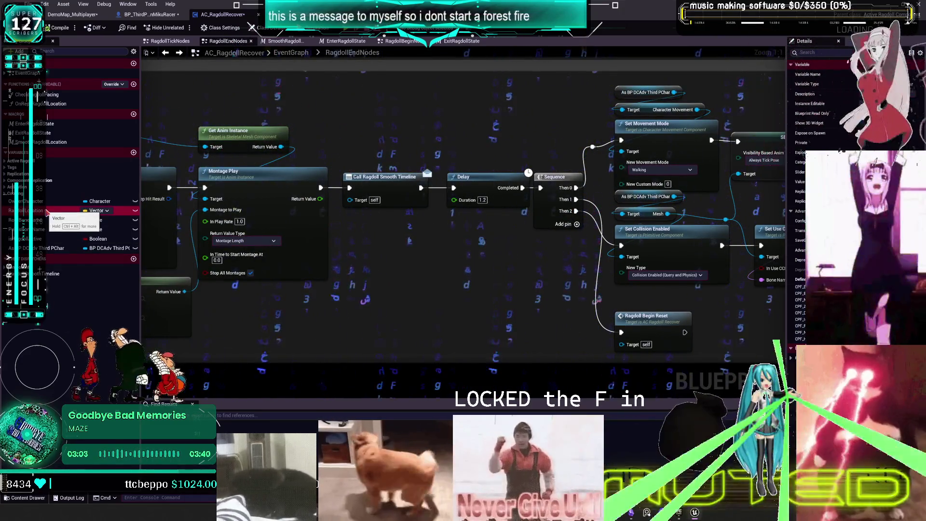
mouse_move(98, 236)
click(137, 239)
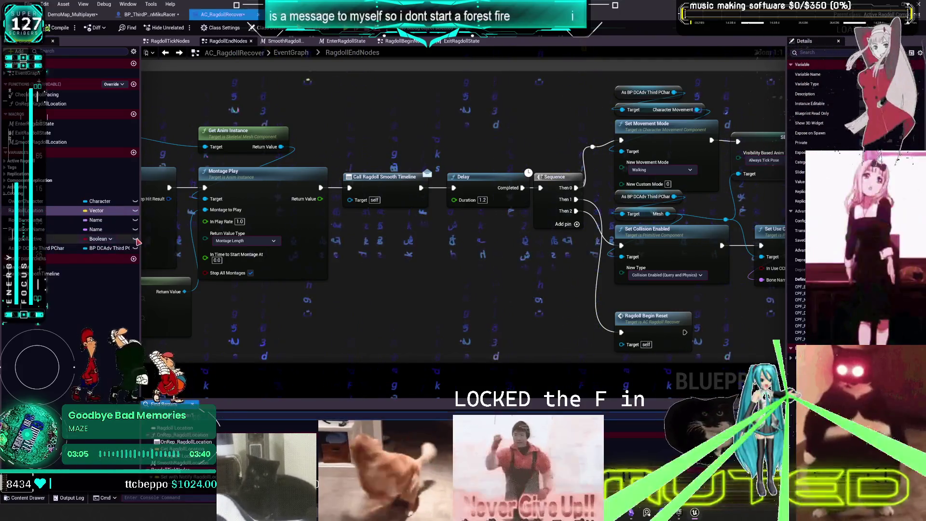
double_click(179, 449)
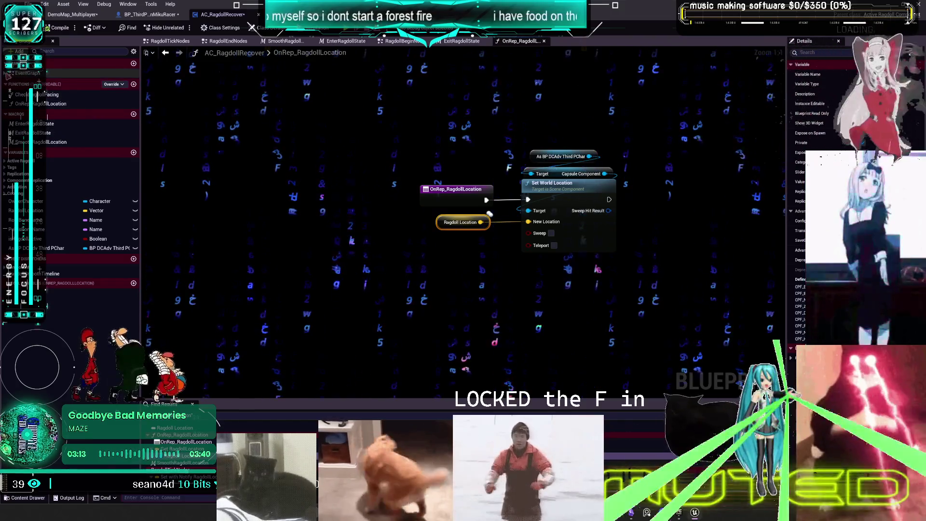
Step: Return to the component's EventGraph and open the collapsed RagdollBeginNodes graph
double_click(25, 74)
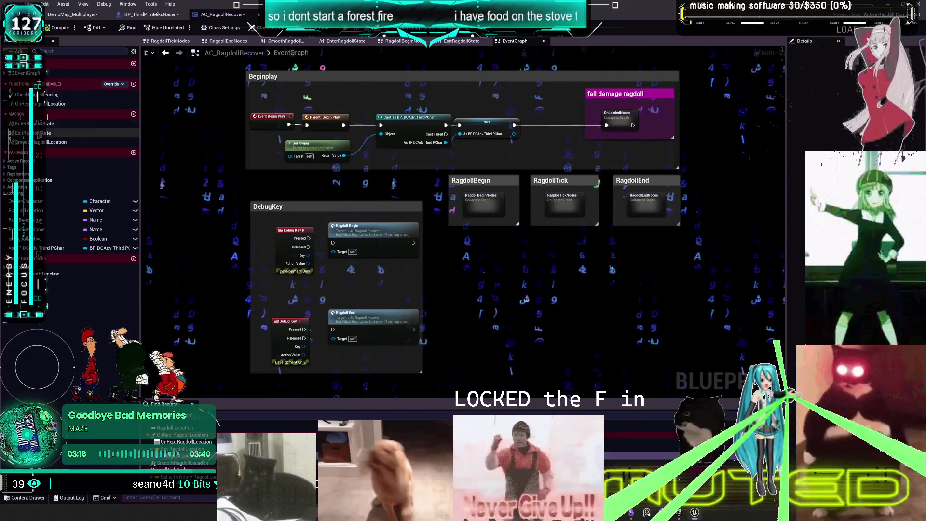
double_click(34, 124)
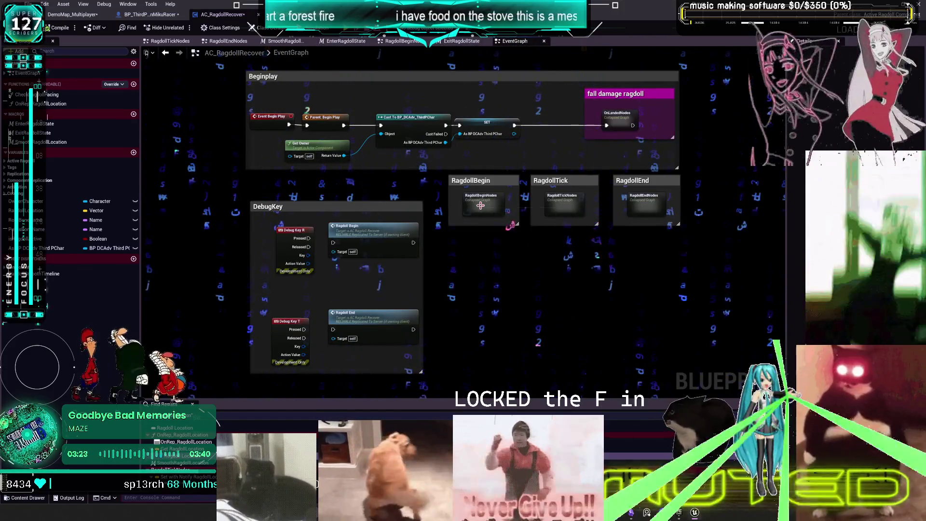
double_click(481, 205)
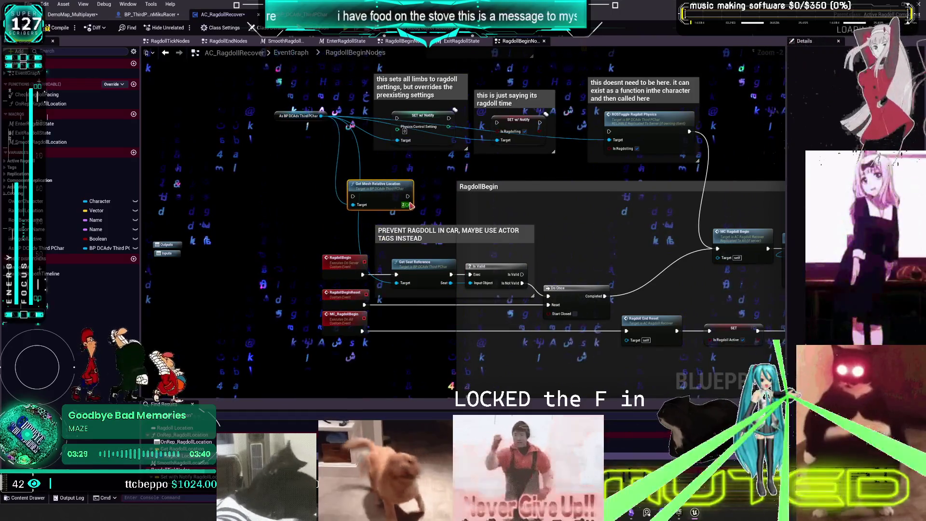
Step: Promote the Get Mesh Relative Location Z output to a new Float variable and tidy the ragdoll-begin nodes
click(443, 228)
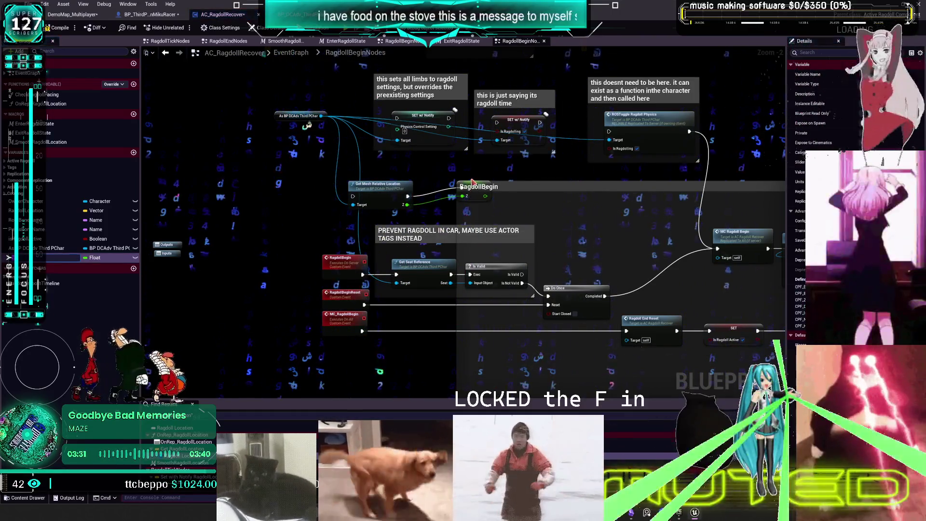
drag(385, 194, 377, 185)
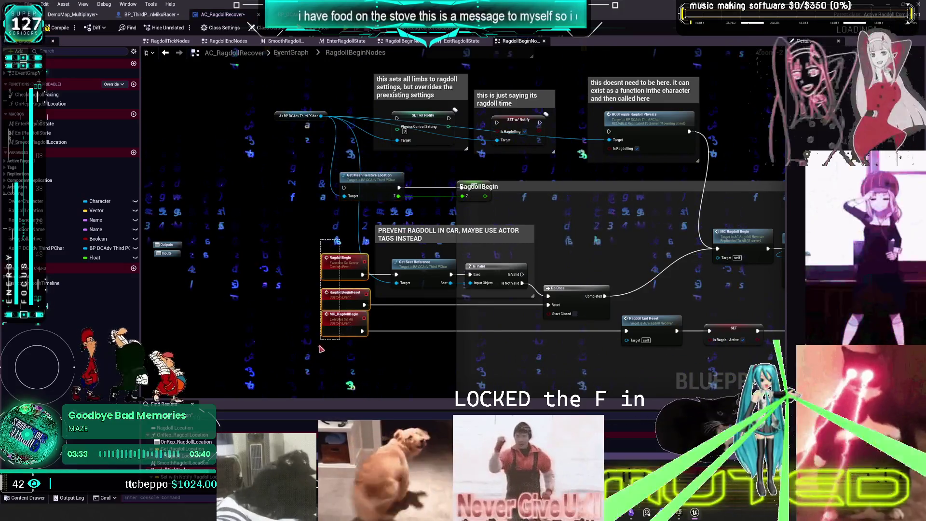
drag(309, 263, 226, 263)
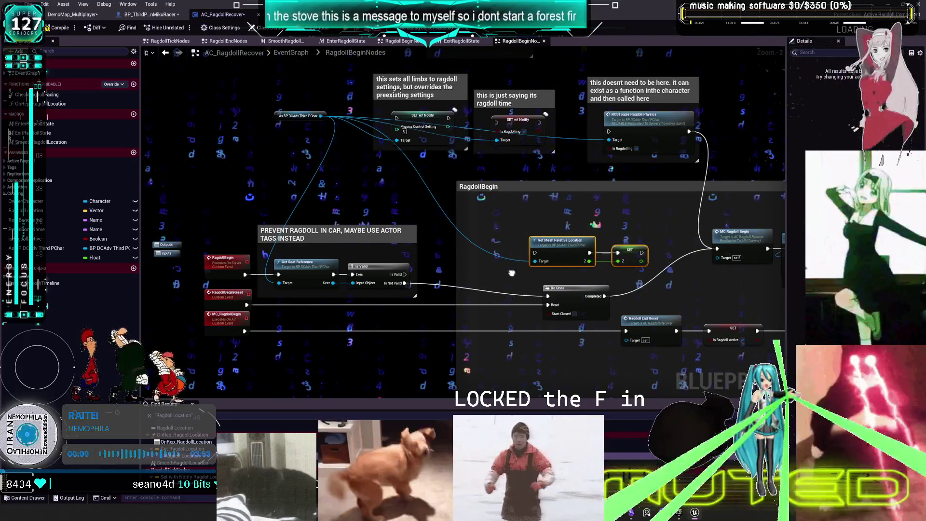
Step: Open the collapsed RagdollEndNodes graph from the Ragdoll End Reset node
drag(609, 287, 537, 268)
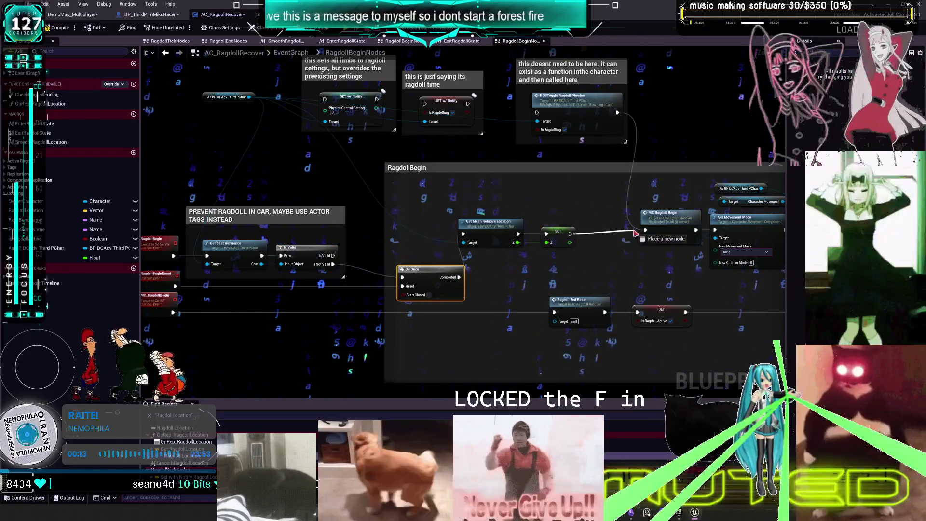
drag(638, 240, 411, 202)
click(362, 269)
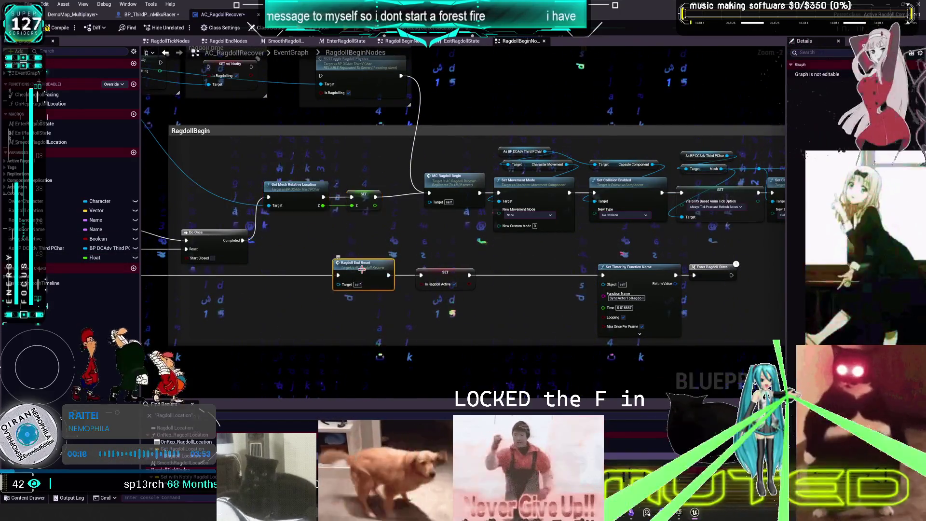
double_click(362, 269)
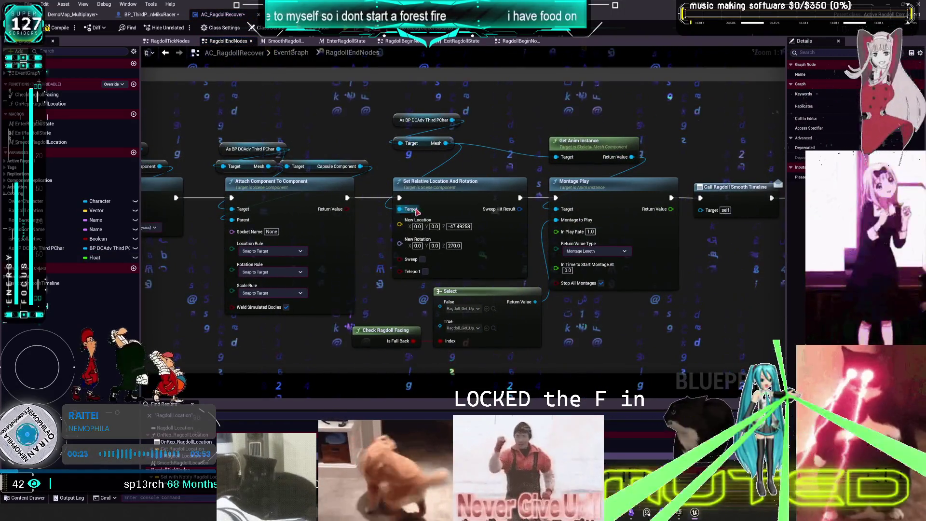
Step: Split Set Relative Location And Rotation's New Location pin into X, Y and Z and move the nodes up
right_click(403, 223)
click(425, 261)
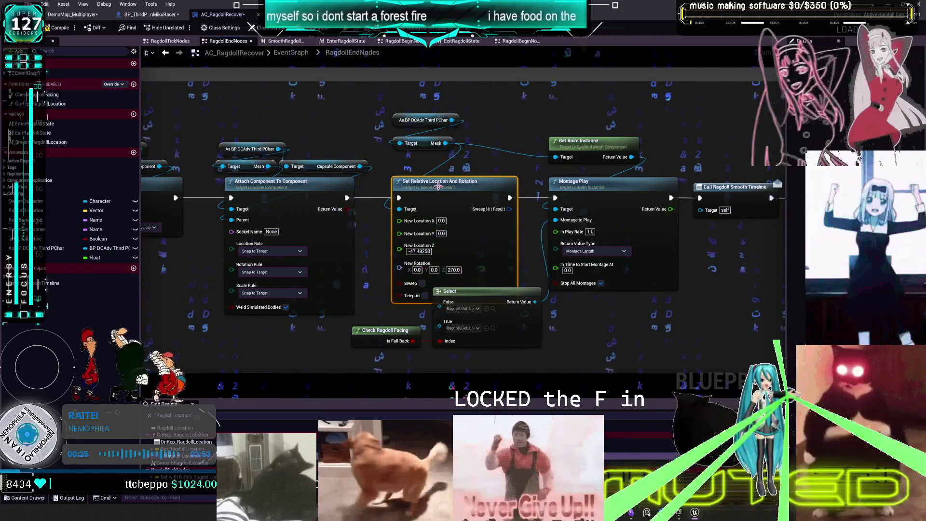
drag(439, 97, 436, 193)
drag(437, 185, 438, 163)
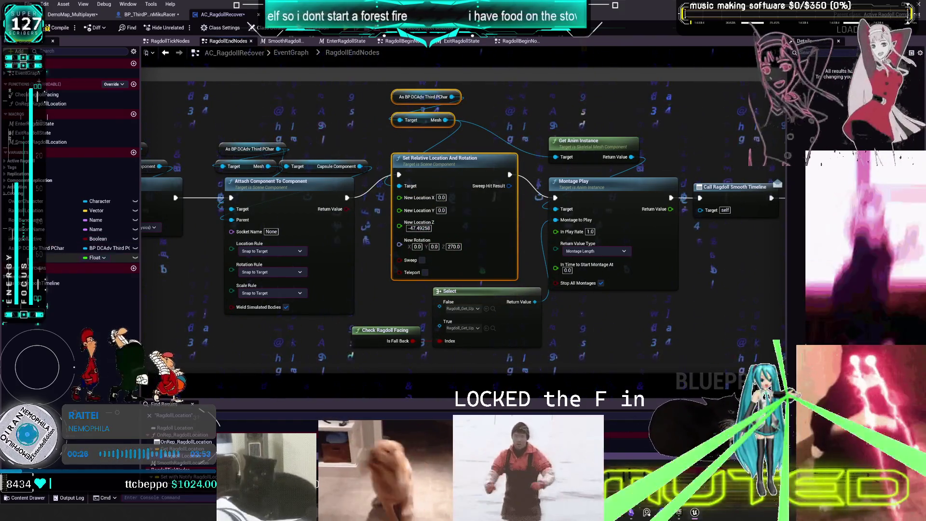
Step: Feed the Z variable into New Location Z, save everything, and launch a multiplayer play test
mouse_move(94, 258)
mouse_down()
mouse_move(371, 132)
mouse_move(400, 225)
mouse_up()
drag(358, 131, 405, 143)
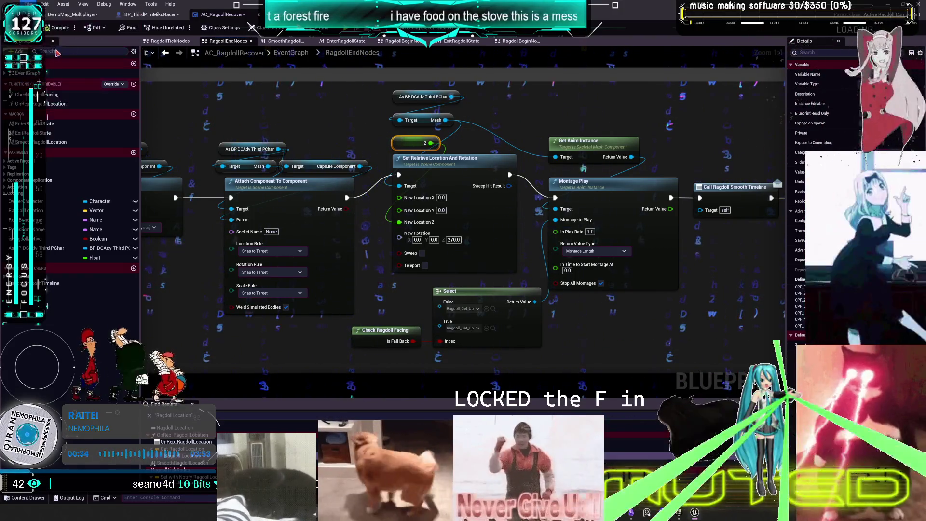
key(ctrl+shift+s)
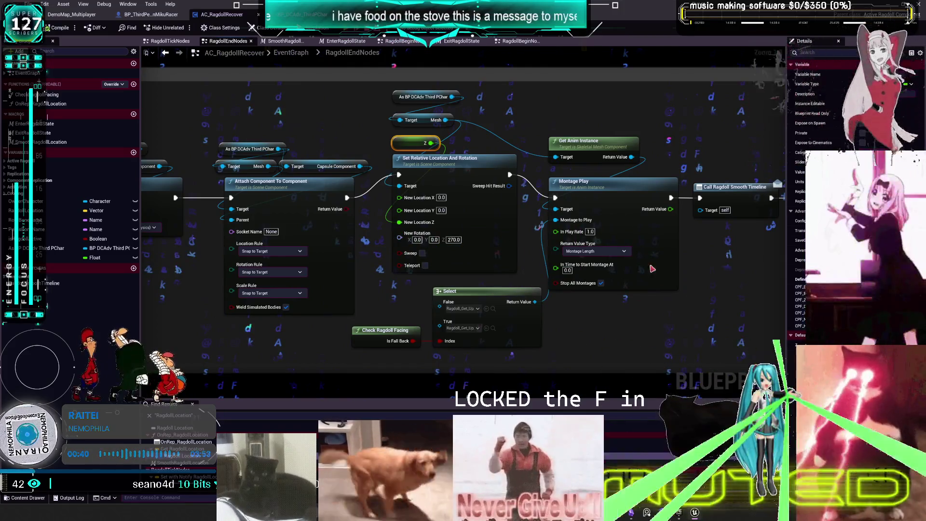
key(alt+p)
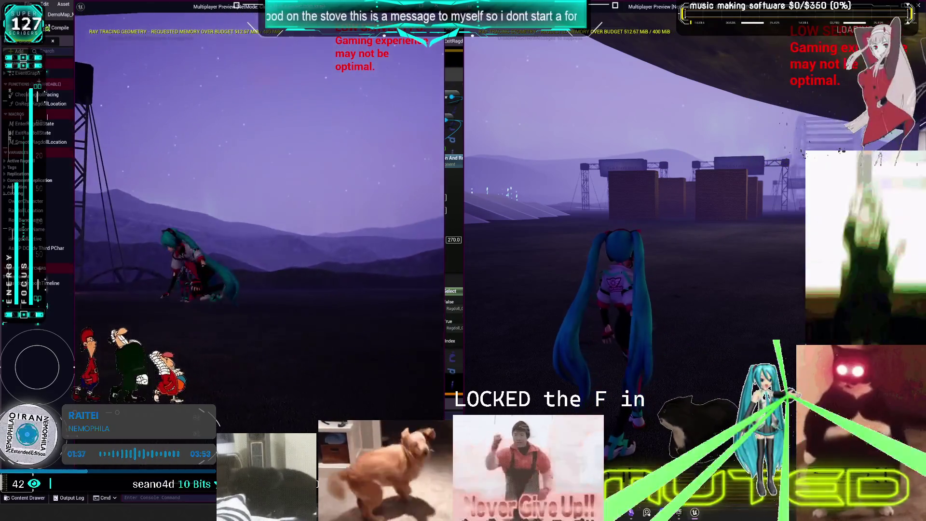
Step: Stop the multiplayer play test after checking ragdoll recovery in both preview windows
key(Escape)
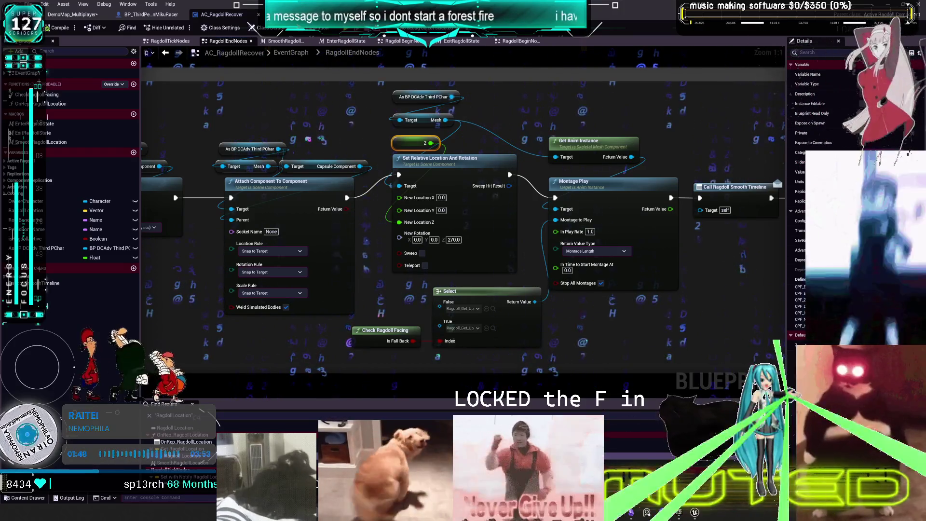
Step: Disconnect the Z variable from New Location Z in the RagdollEndNodes graph
alt+click(399, 223)
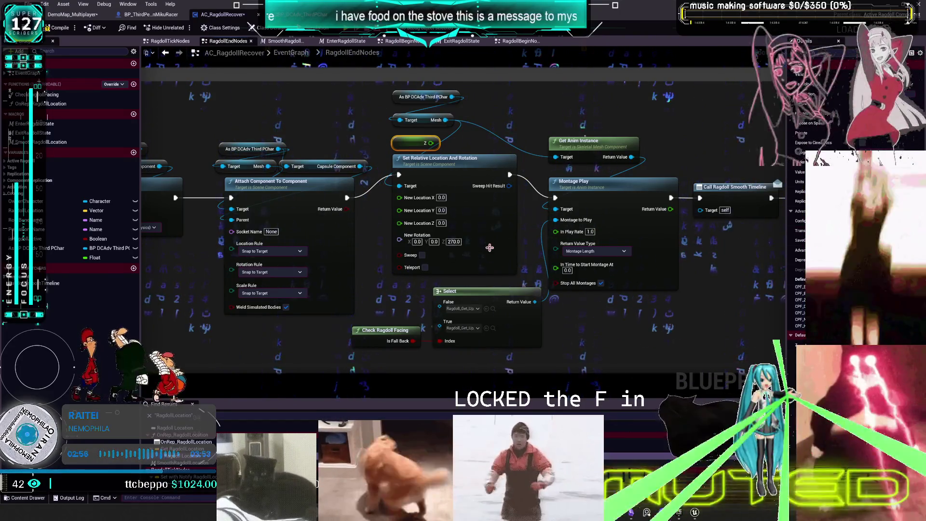
drag(469, 193, 524, 194)
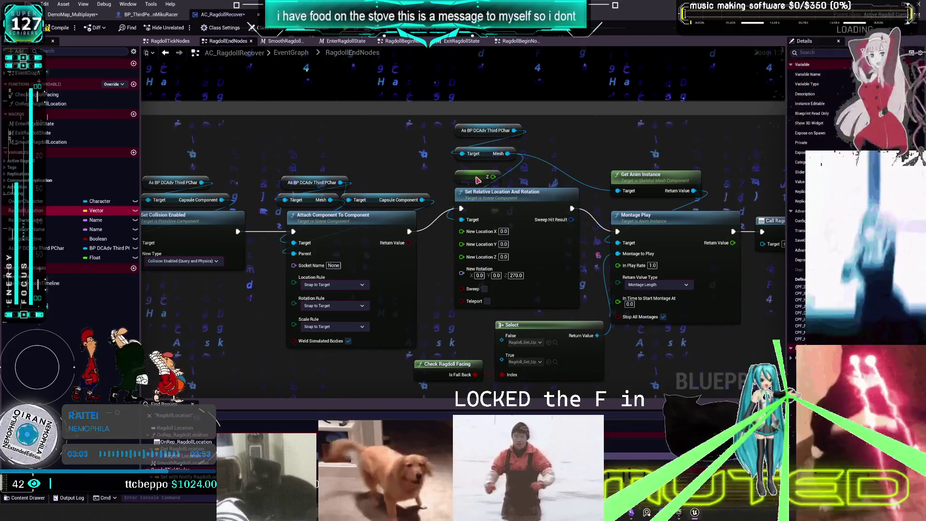
scroll(393, 177, down, 3)
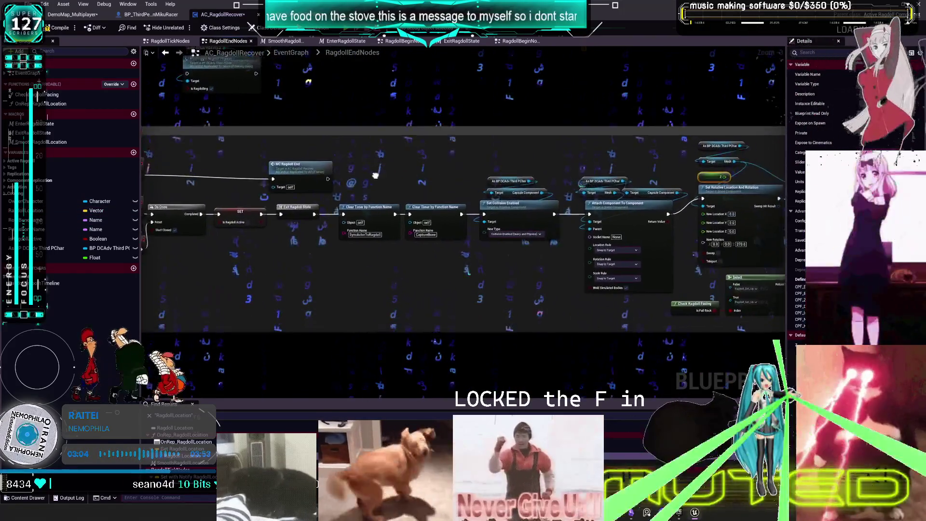
Step: Open BP_ThirdPersonMikuRacer's OnRep_CharacterMeshIndex function graph
click(152, 14)
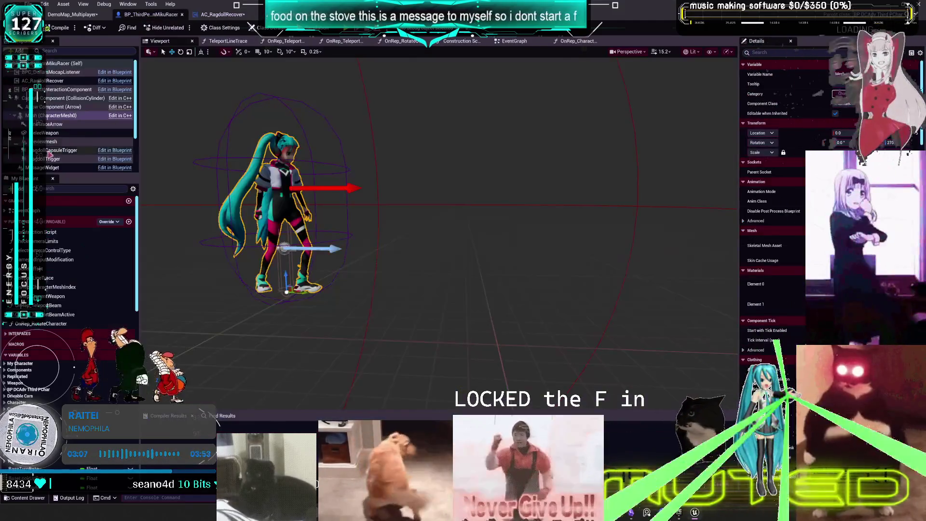
scroll(71, 276, up, 2)
double_click(60, 288)
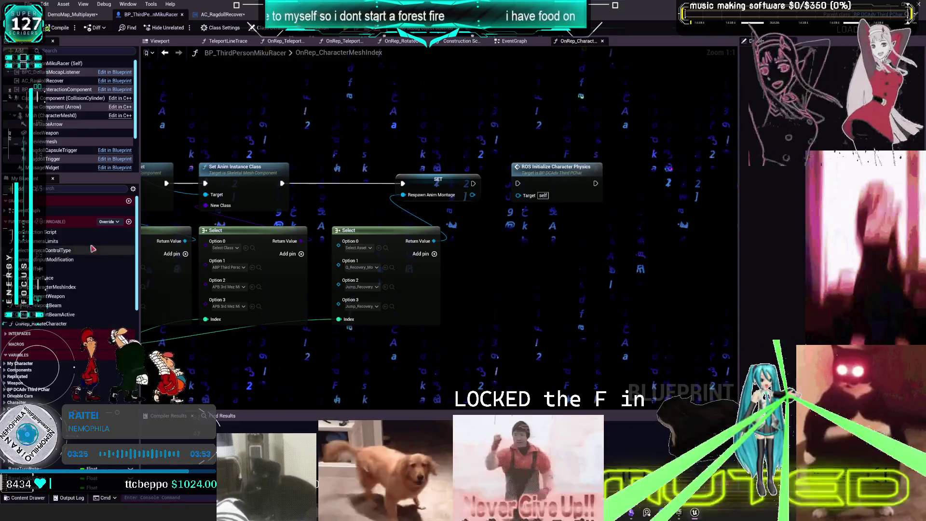
Step: Browse the overridable functions, add a new function by mistake, and undo it
click(117, 222)
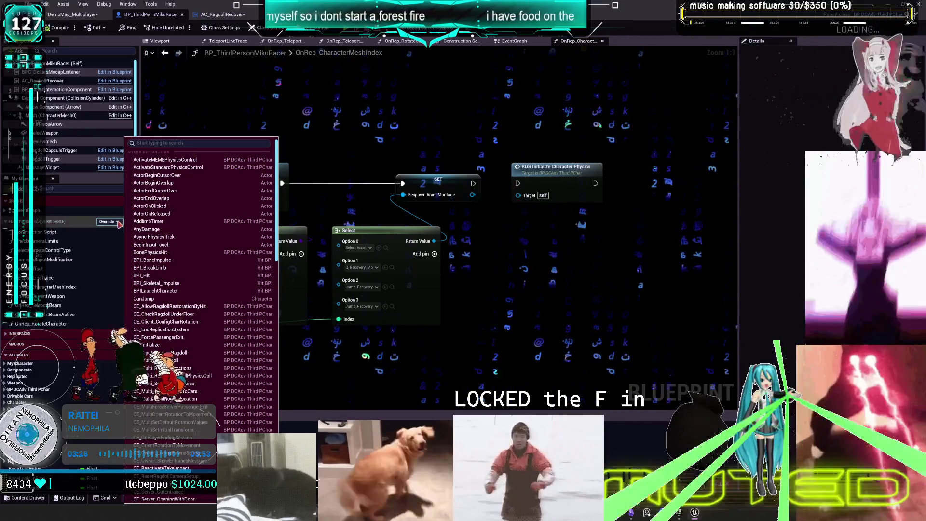
scroll(229, 397, down, 15)
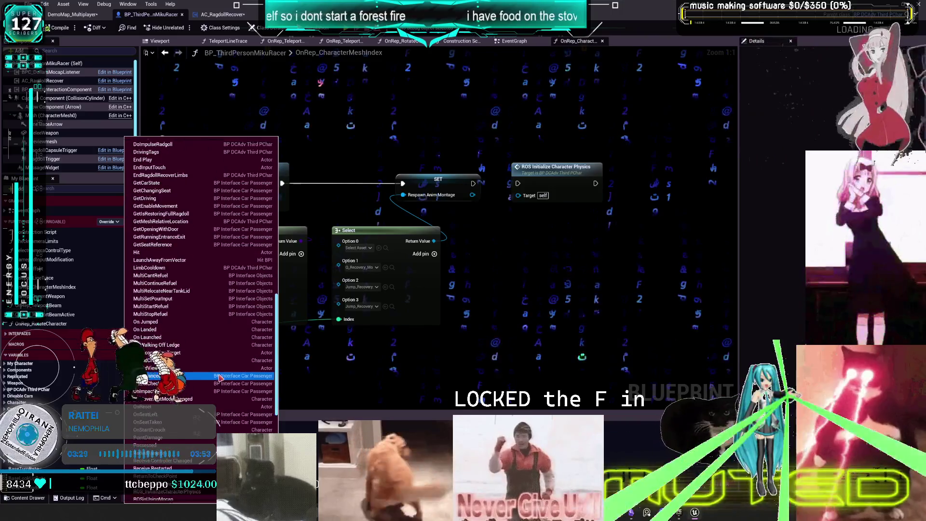
click(117, 222)
click(117, 222)
click(129, 223)
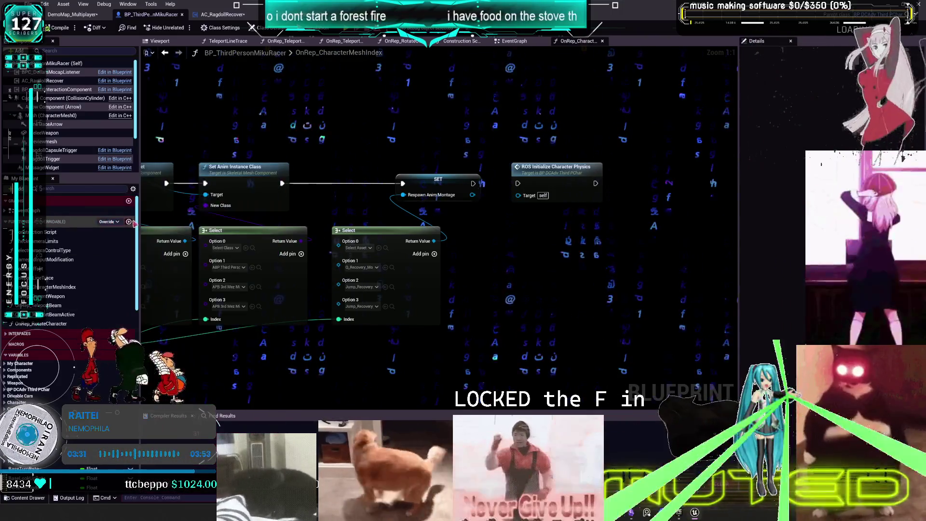
click(129, 223)
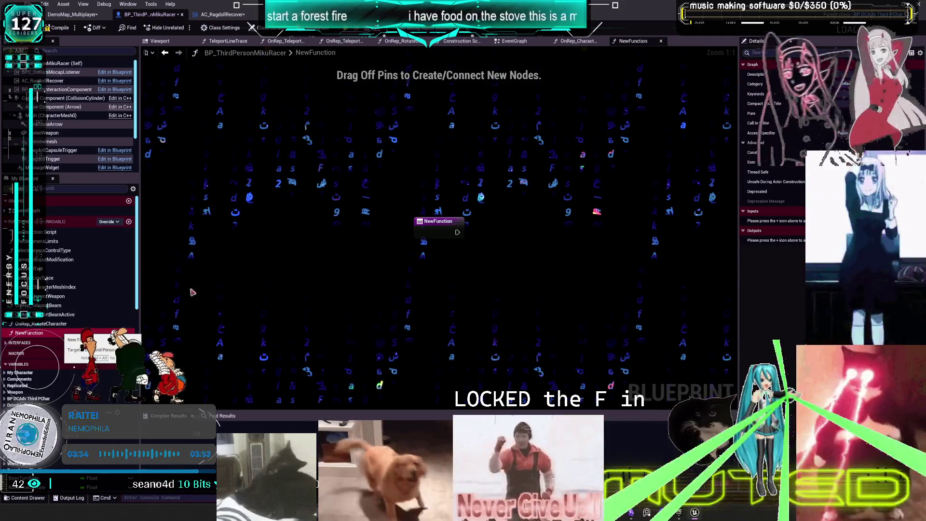
key(ctrl+z)
Step: Search graph actions for 'update', then dismiss the search
right_click(523, 259)
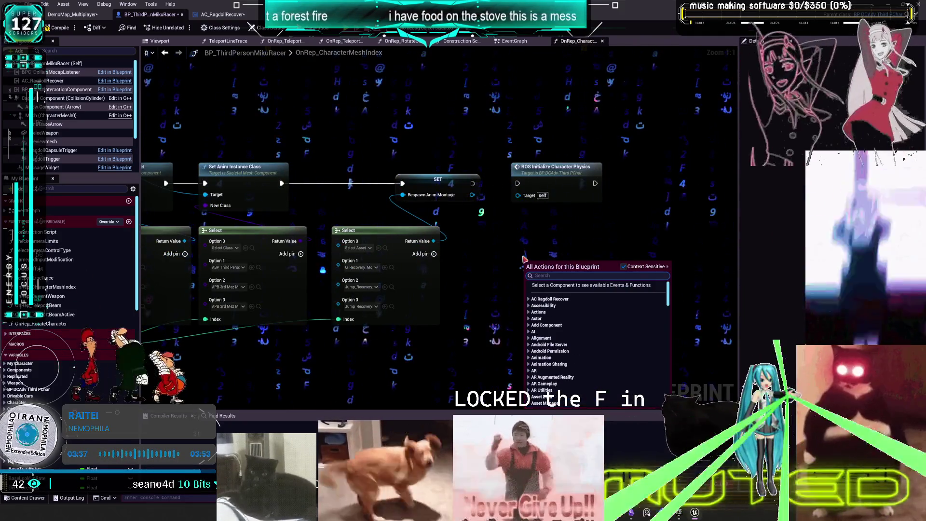
text(update)
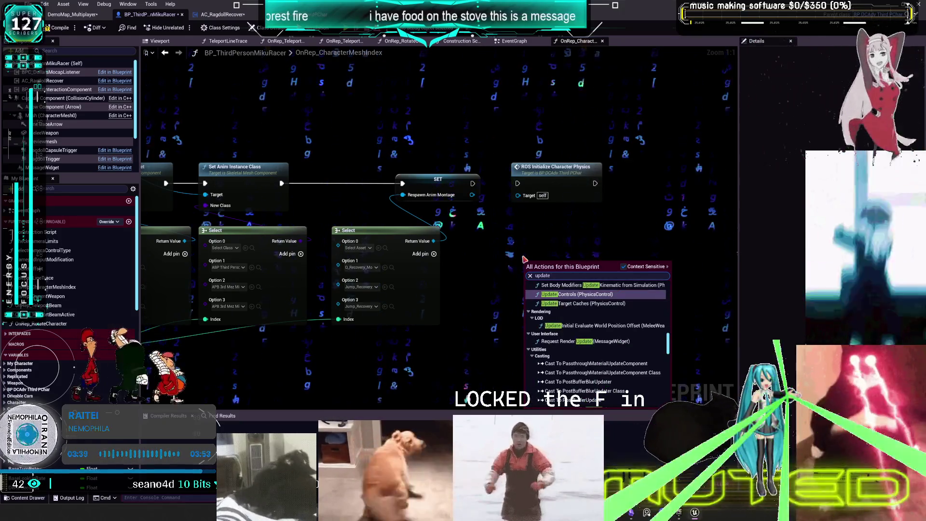
key(BackSpace)
key(BackSpace)
key(BackSpace)
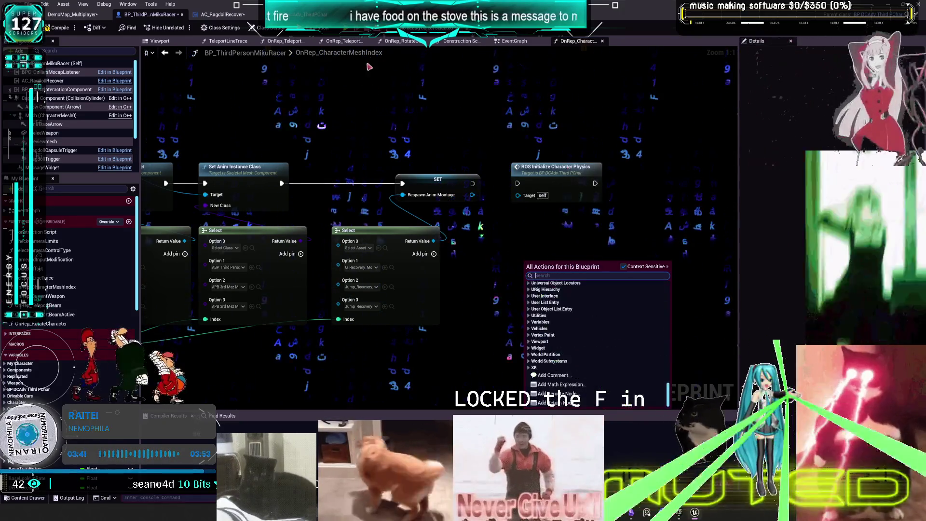
key(Escape)
Step: Check the GetMeshRelativeLocation definition, then search GetMeshRelativeLocation in OnRep_CharacterMeshIndex
key(alt+Tab)
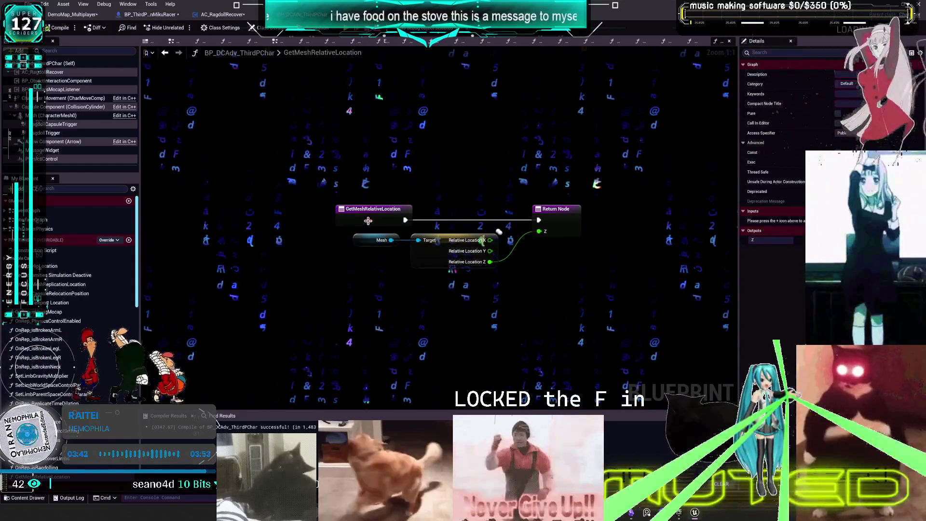
scroll(51, 467, down, 1)
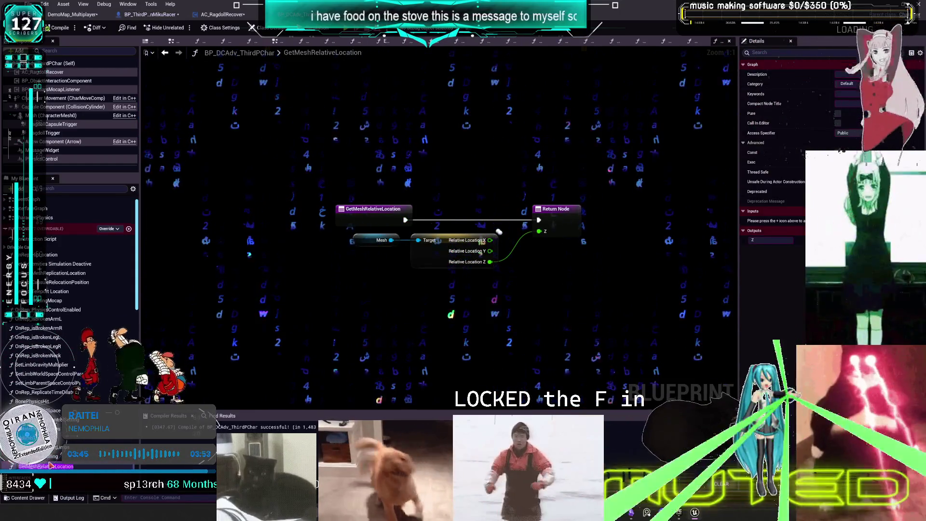
click(222, 14)
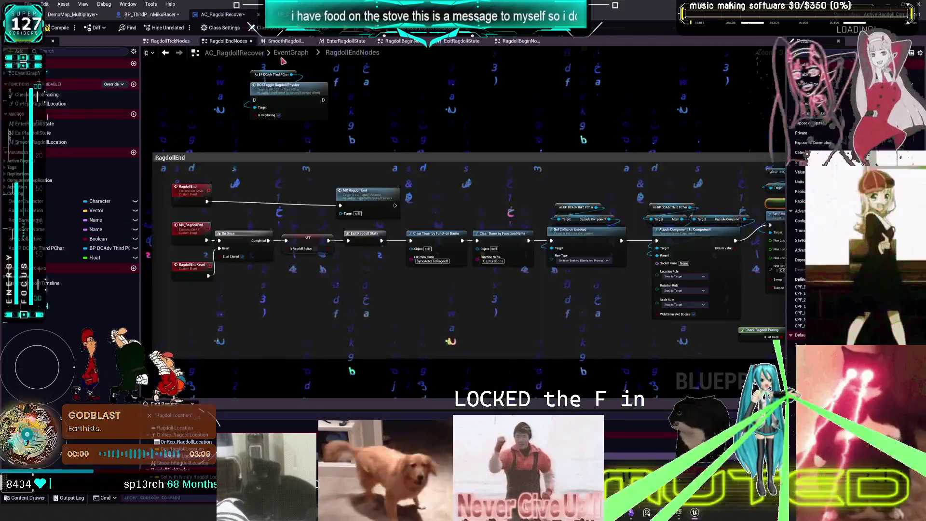
click(150, 14)
right_click(487, 248)
text(GetMeshRelativeLocation)
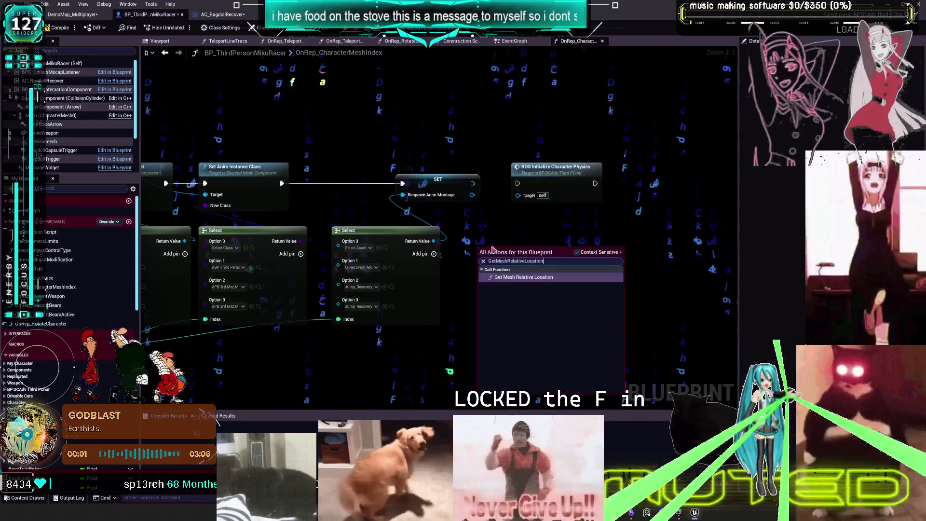
Step: Add Get Mesh Relative Location and promote its Z output to the Z variable
click(526, 277)
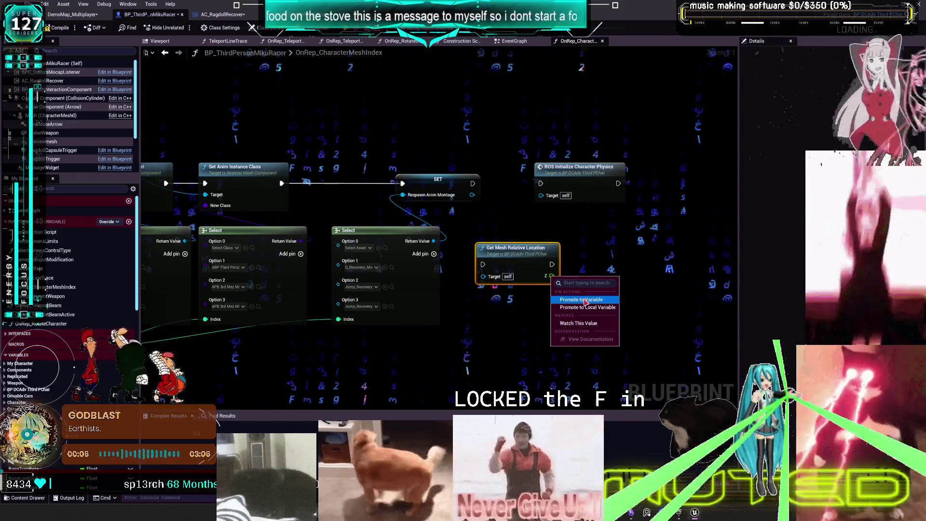
click(586, 300)
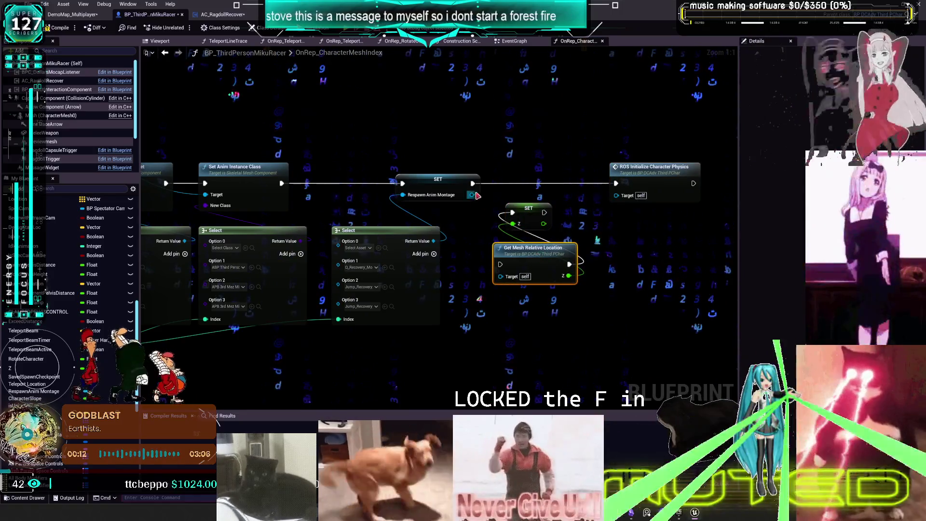
drag(544, 212, 552, 213)
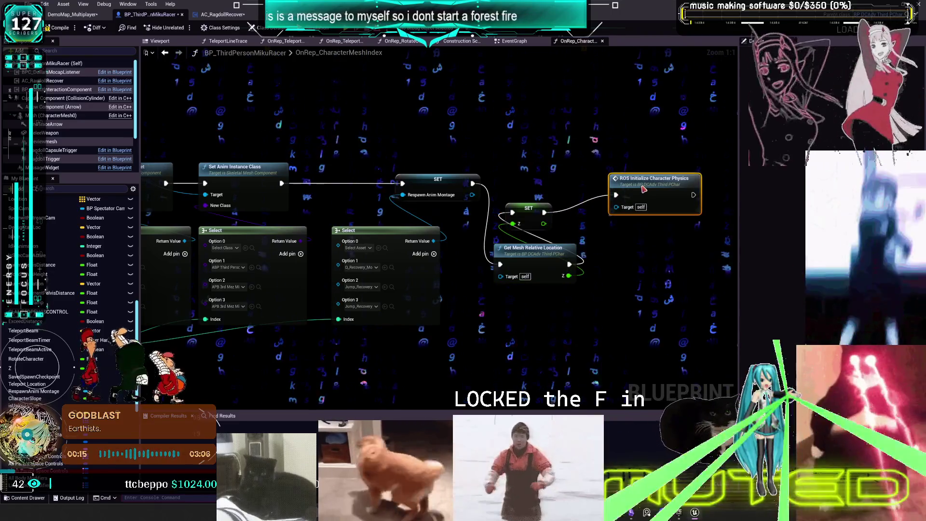
drag(531, 214, 548, 139)
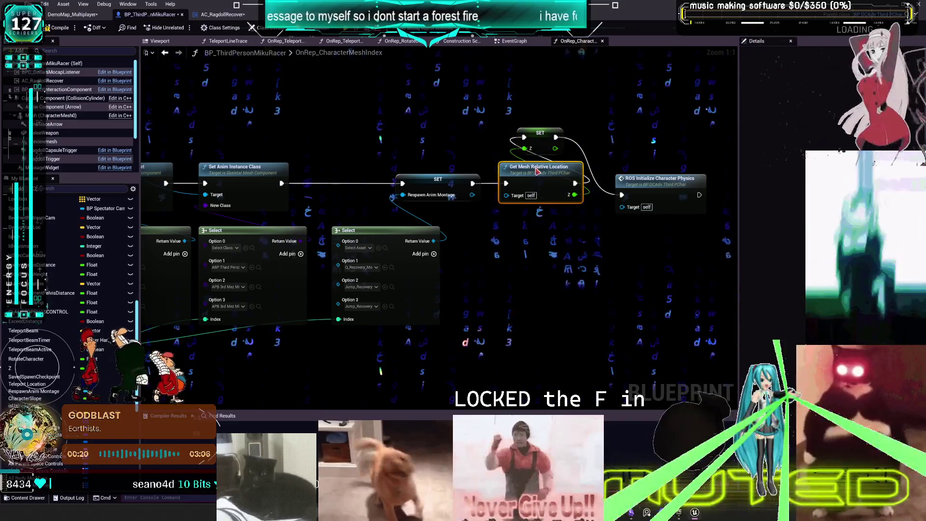
Step: Wire the SET Z node into the execution chain before ROS Initialize Character Physics
drag(592, 119, 536, 139)
click(594, 204)
drag(482, 157, 574, 207)
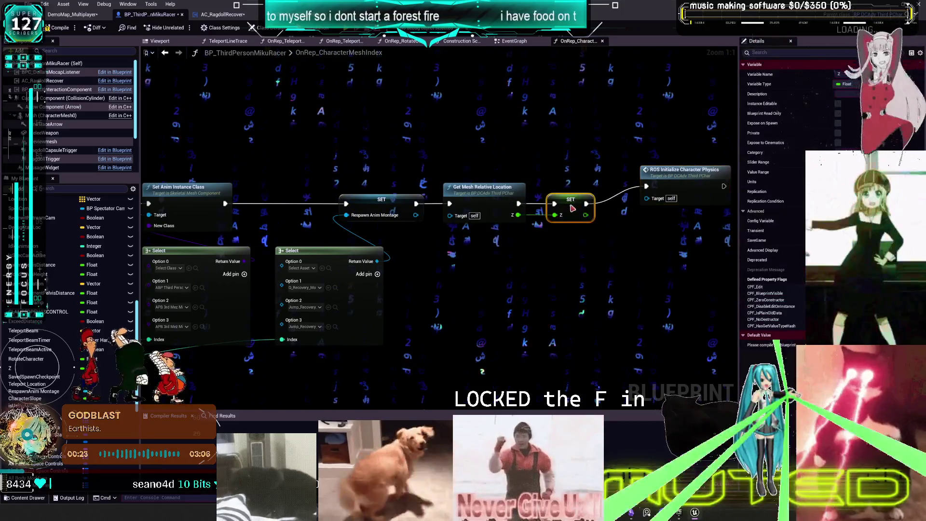
drag(643, 194, 626, 171)
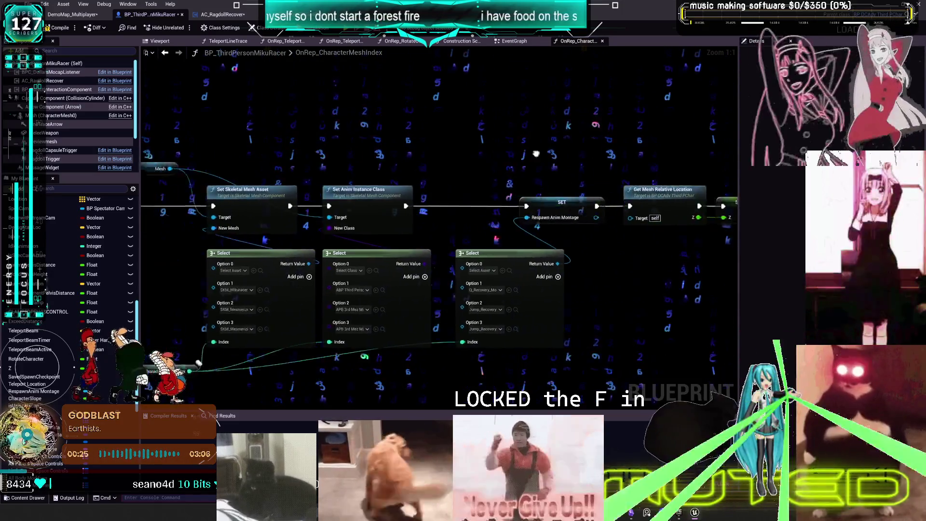
drag(339, 129, 290, 144)
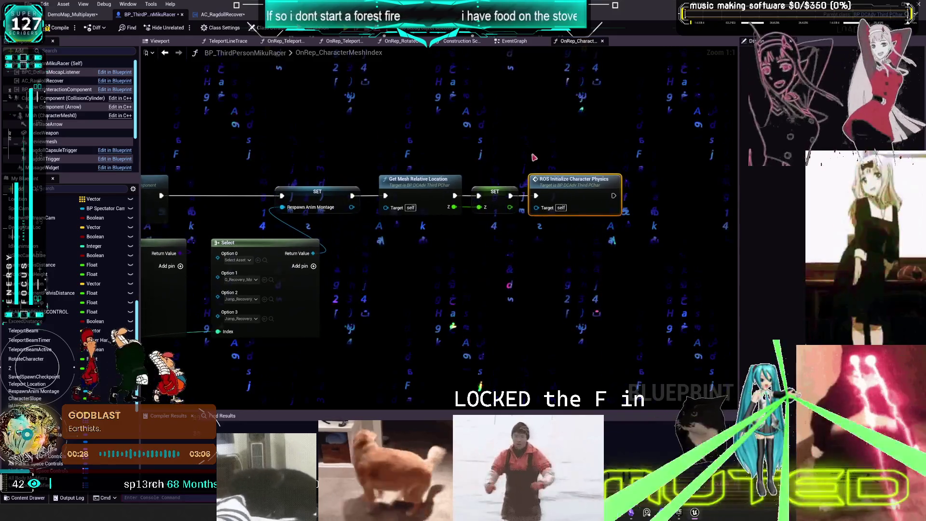
click(495, 193)
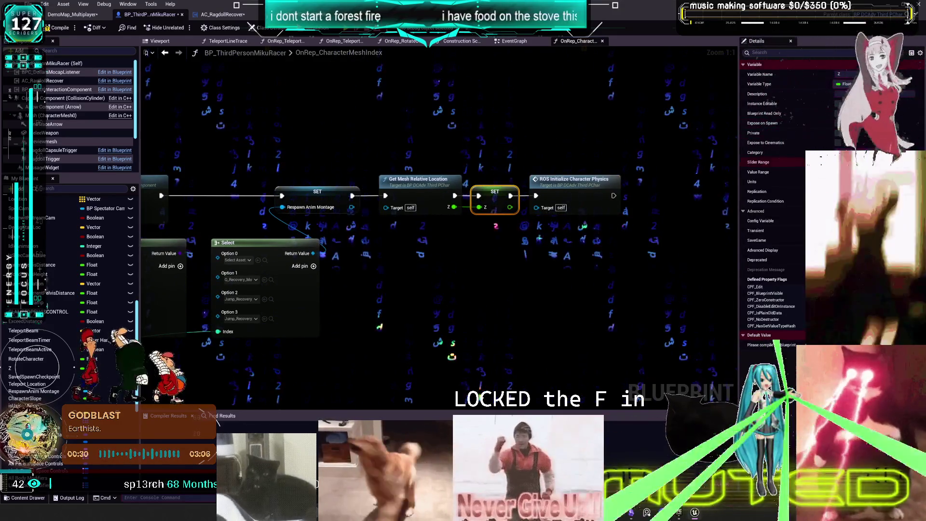
Step: Compile BP_ThirdPersonMikuRacer and return to the AC_RagdollRecover graph
key(F7)
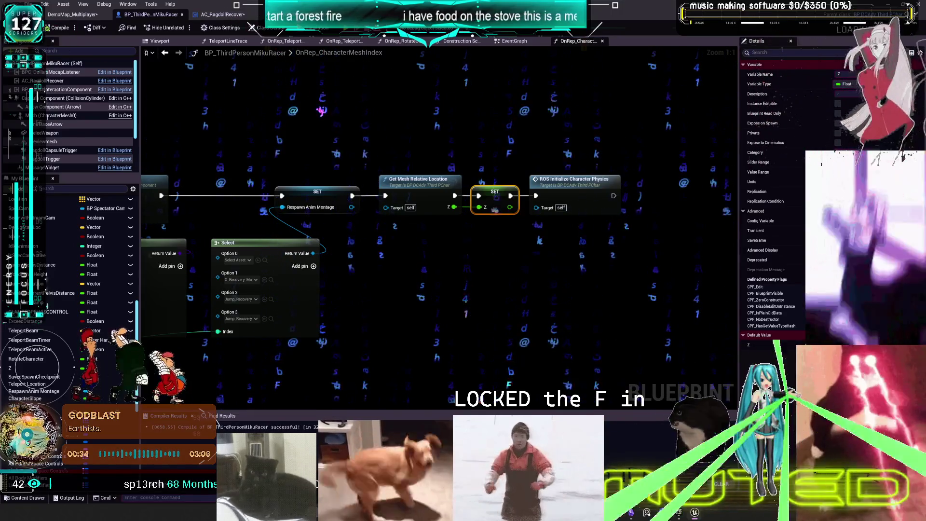
click(238, 17)
key(Home)
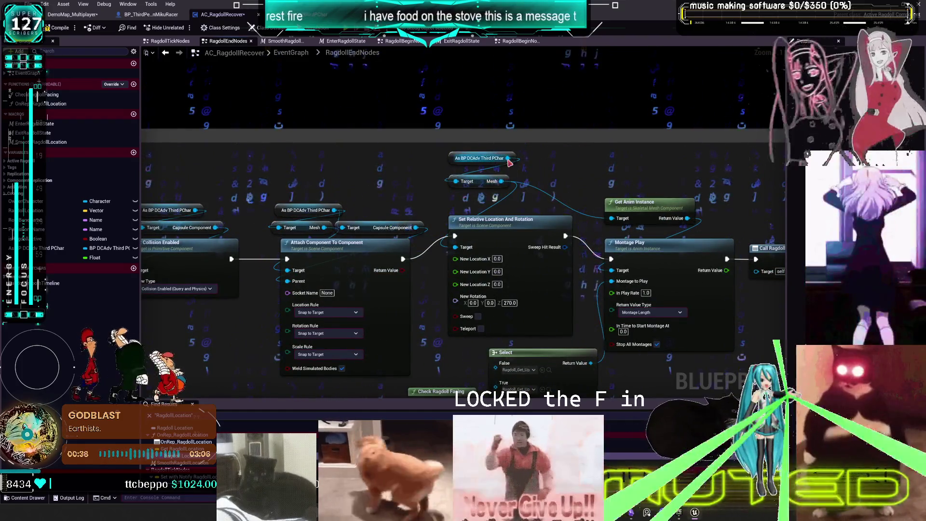
Step: Search for a 'get z' node off the character cast in RagdollEndNodes, then dismiss it
drag(508, 158, 541, 109)
text(get z)
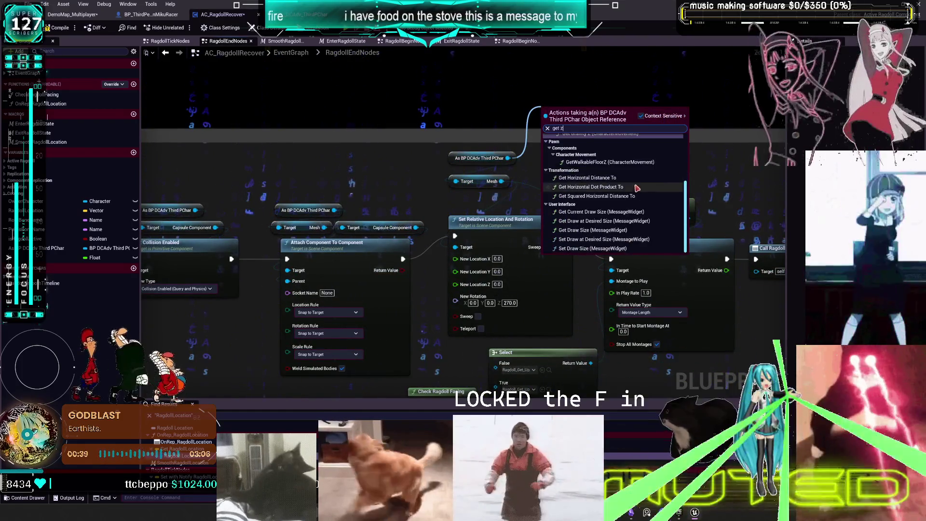
scroll(638, 189, up, 3)
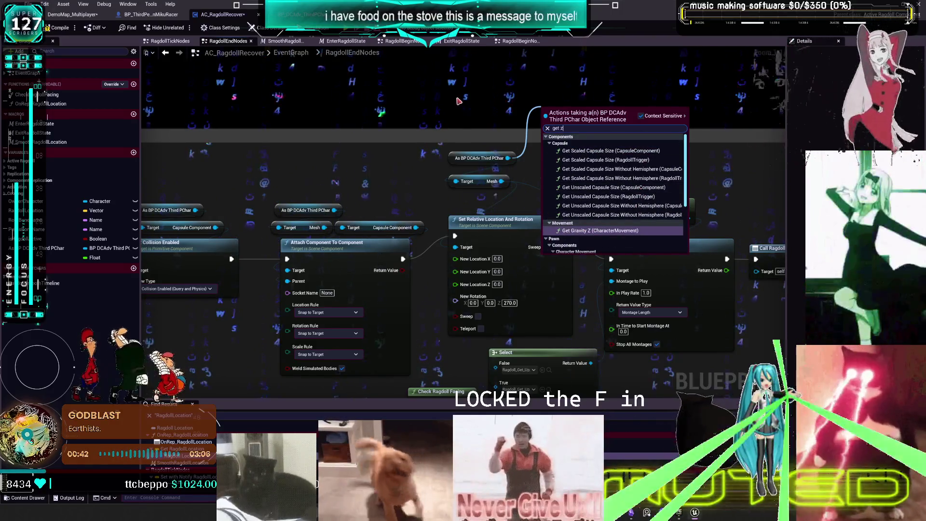
key(Escape)
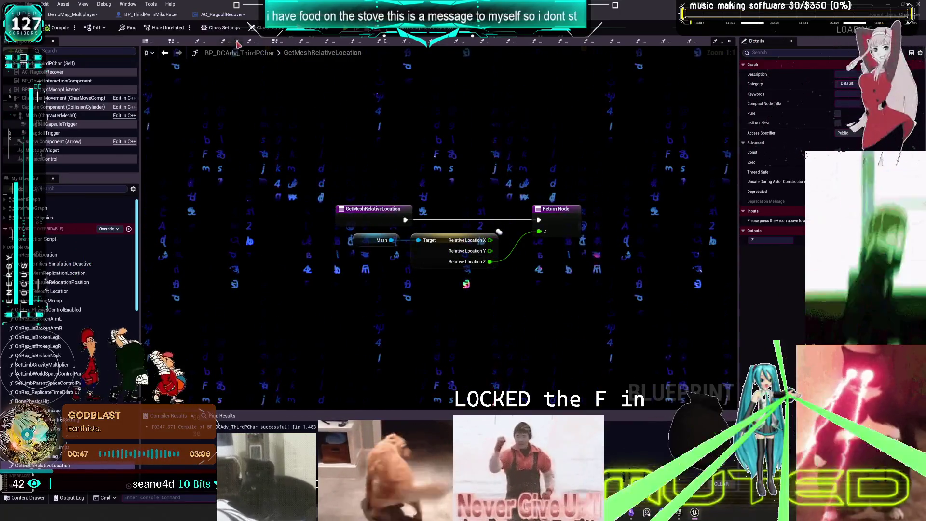
Step: Delete the old SET Z node, confirm Z as a Float, and save the blueprints
click(151, 14)
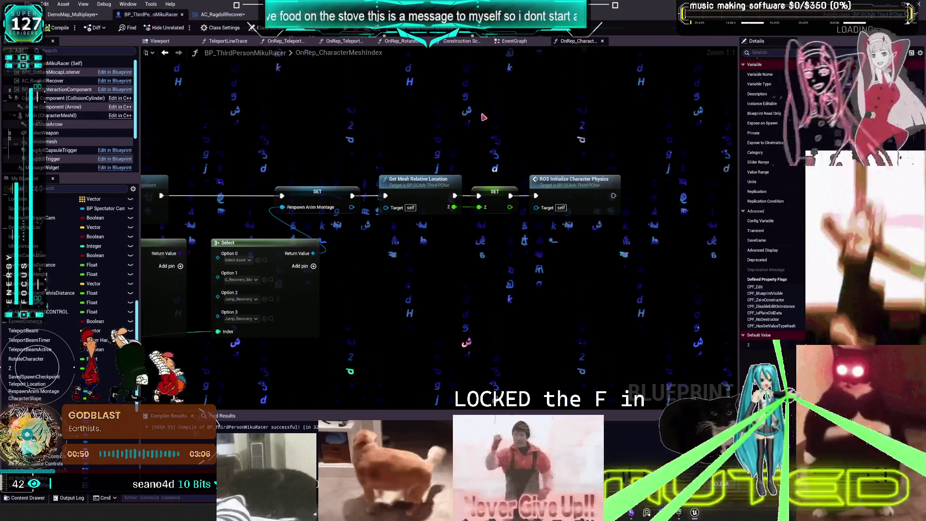
click(495, 192)
key(Delete)
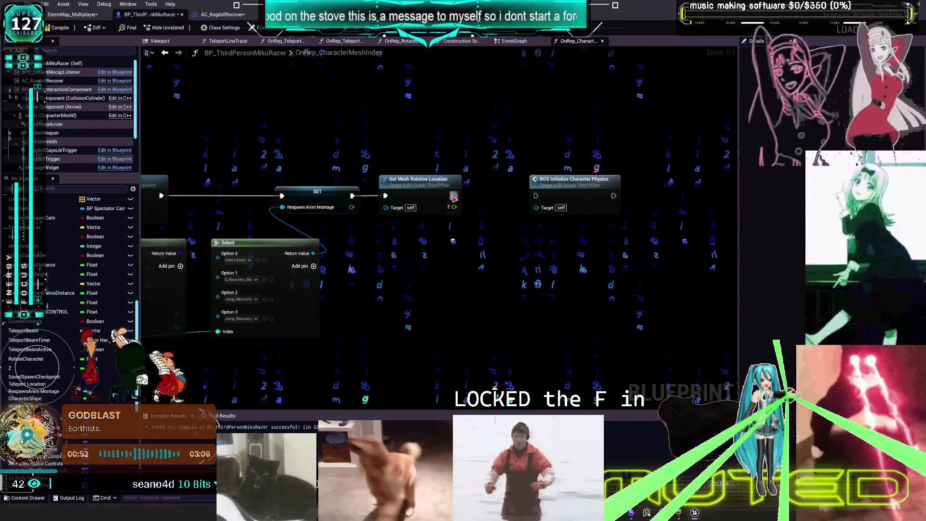
scroll(72, 250, down, 3)
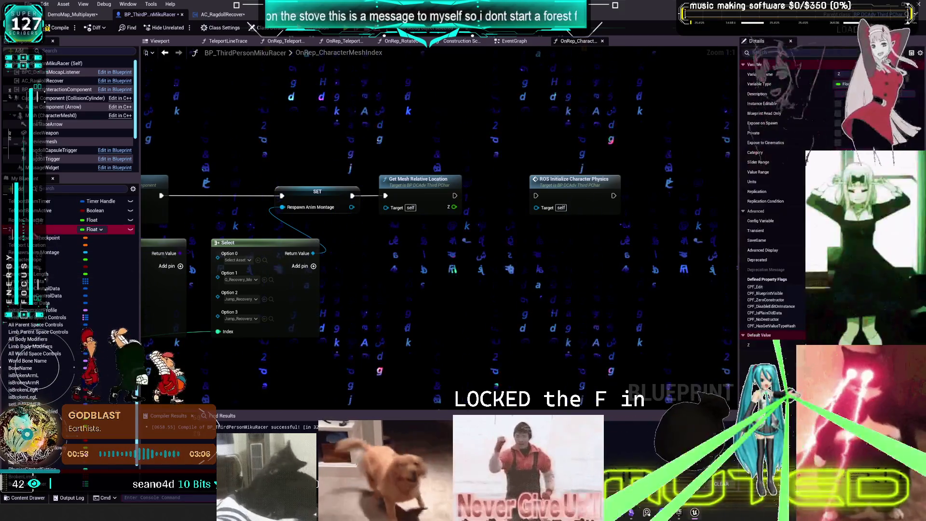
double_click(419, 179)
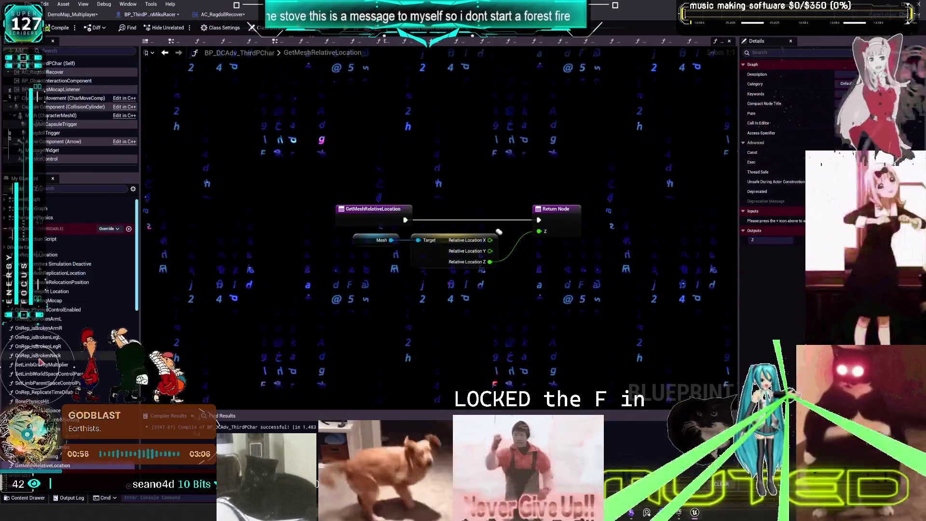
scroll(73, 265, down, 4)
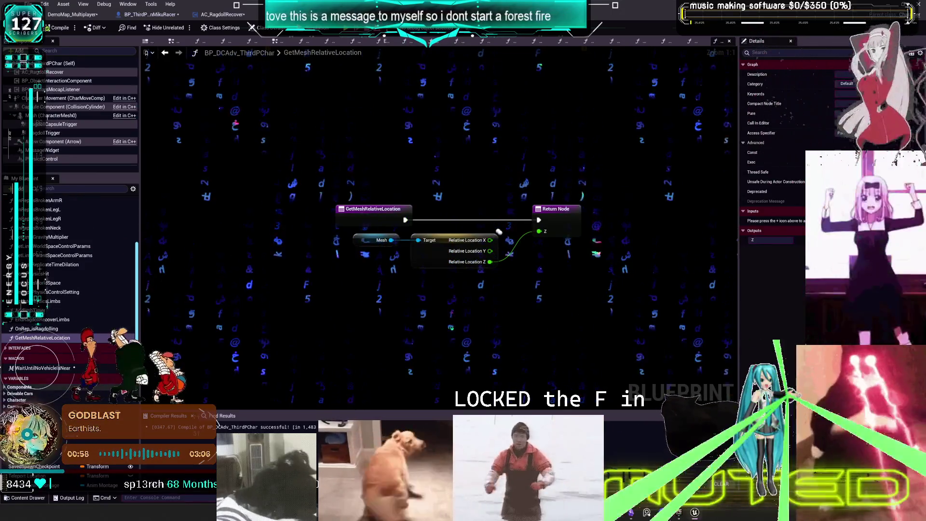
scroll(72, 265, down, 5)
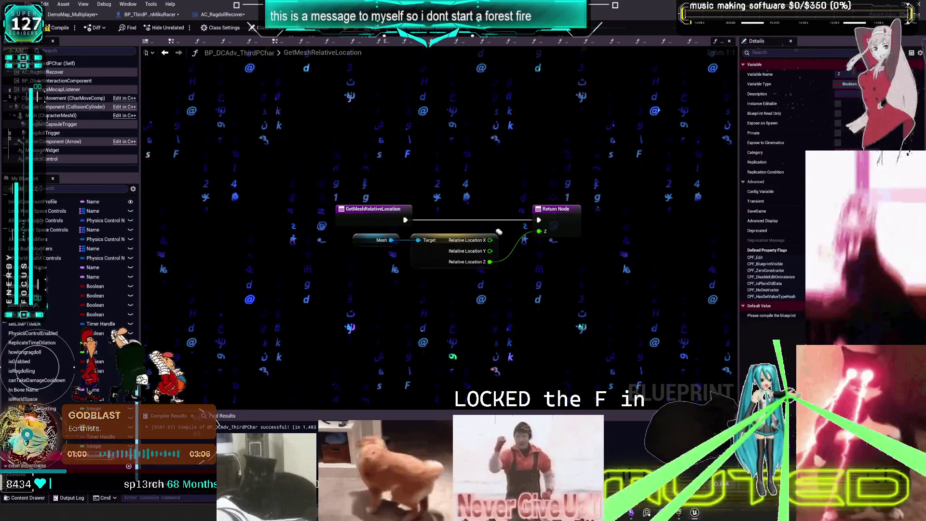
key(Escape)
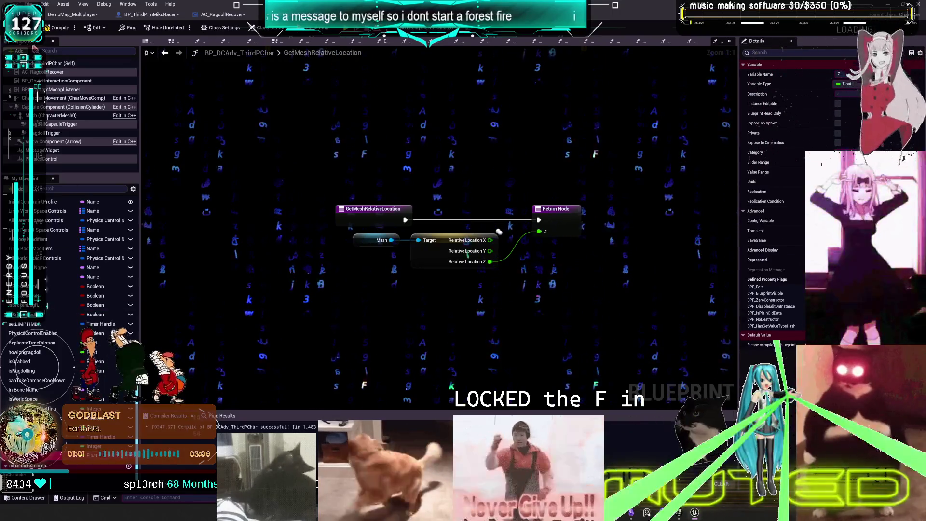
click(59, 27)
Step: Add a SET Z node from the relative location's Z and place it before ROS Initialize Character Physics
click(222, 14)
click(174, 14)
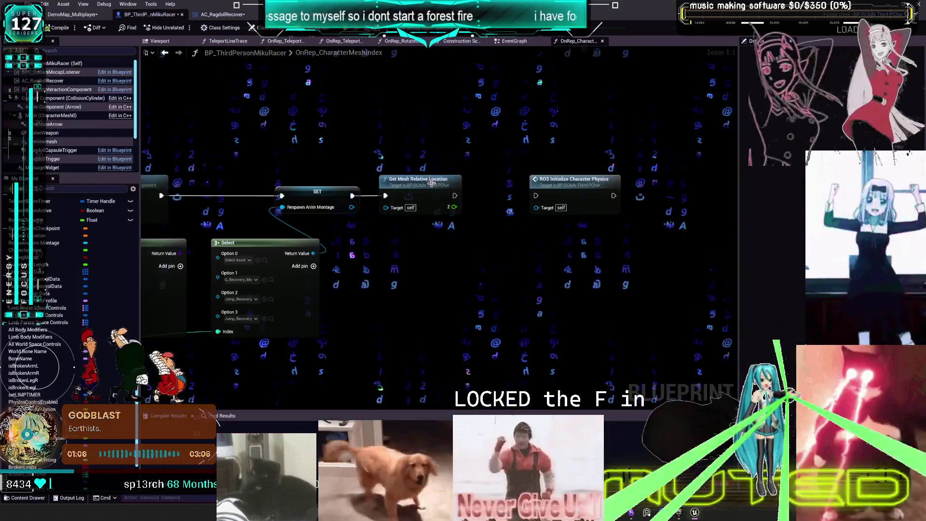
mouse_move(454, 207)
mouse_down()
mouse_move(487, 237)
mouse_move(537, 199)
mouse_move(580, 201)
mouse_up()
text(set z)
click(511, 367)
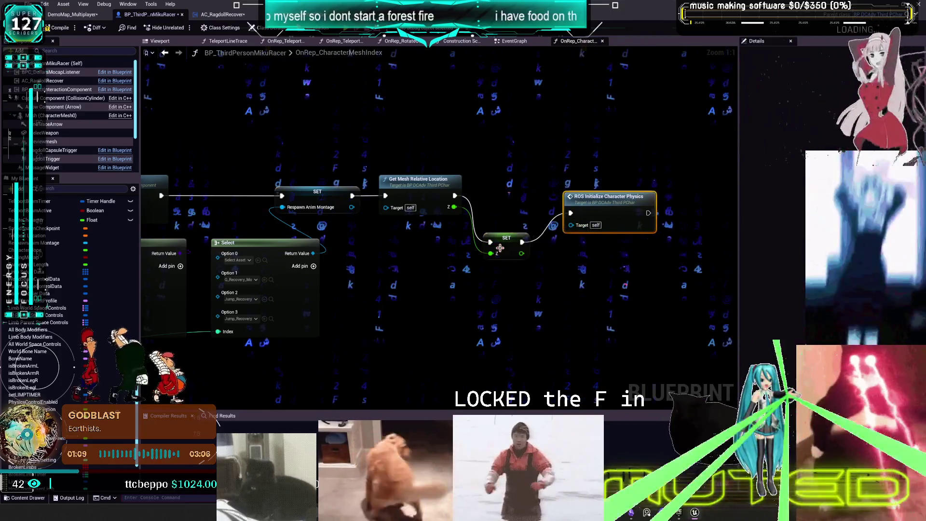
drag(507, 238, 495, 192)
drag(580, 201, 545, 183)
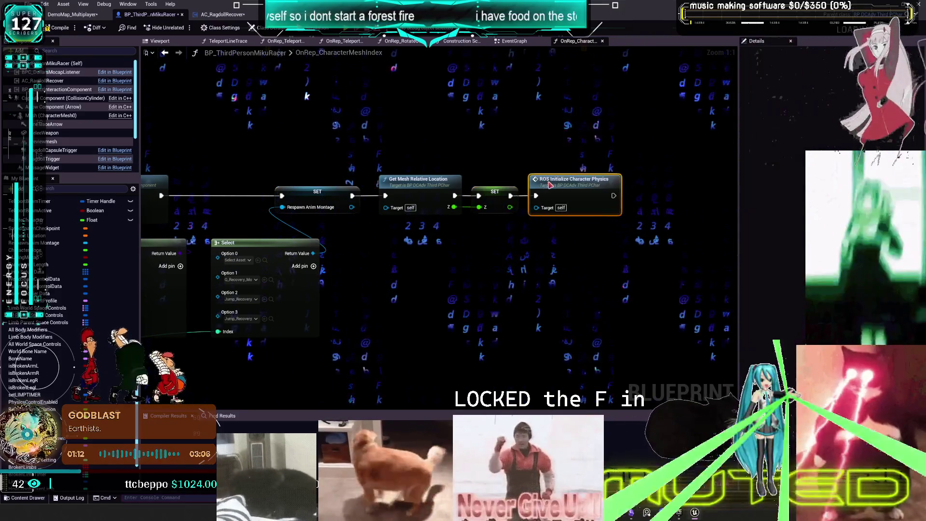
click(238, 17)
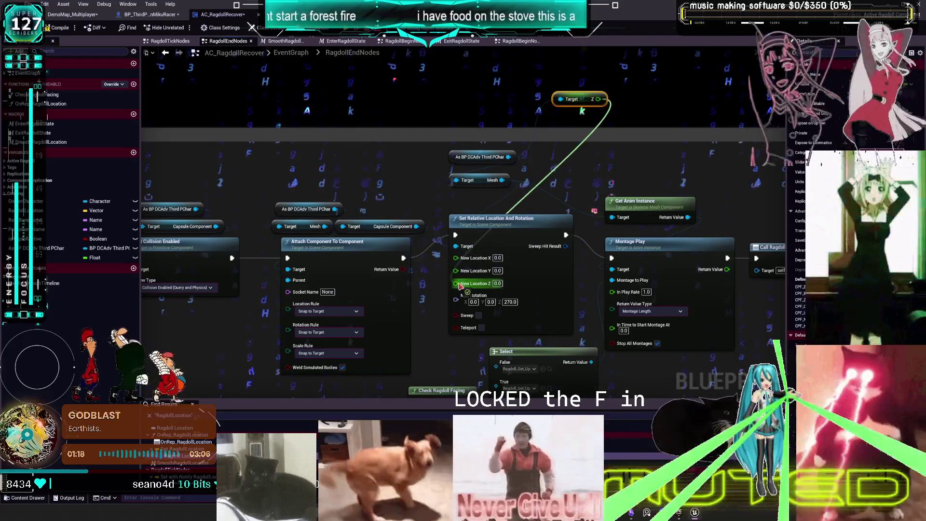
Step: Wire the saved Z into New Location Z, compile BP_ThirdPersonMikuRacer, save all, and start a multiplayer test
drag(461, 286, 460, 283)
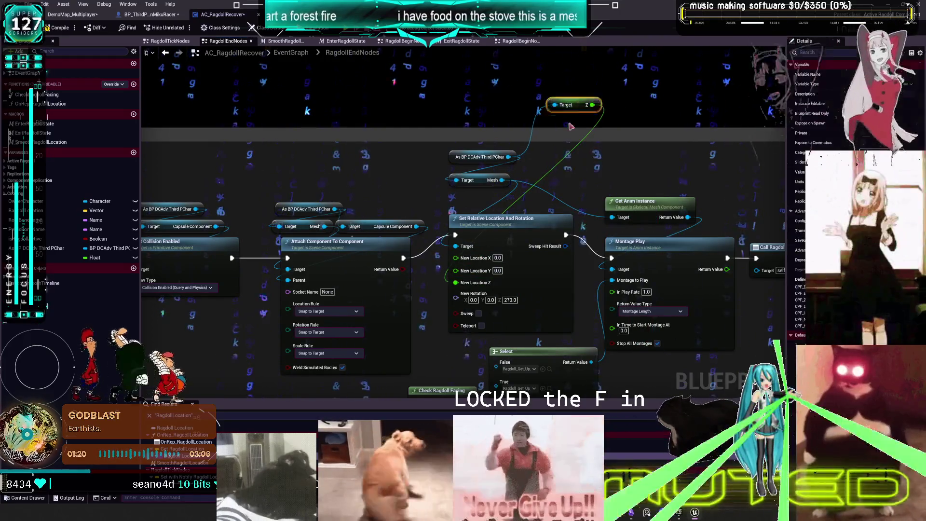
click(155, 18)
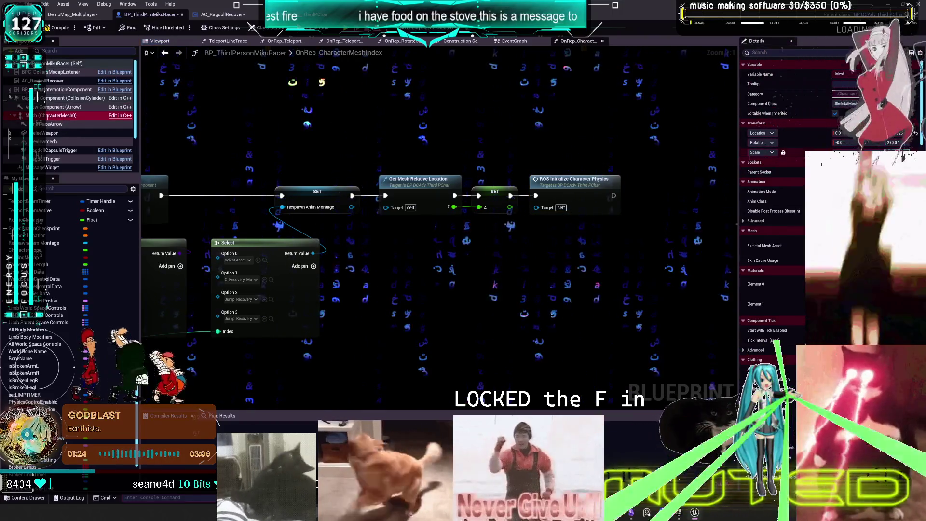
click(58, 28)
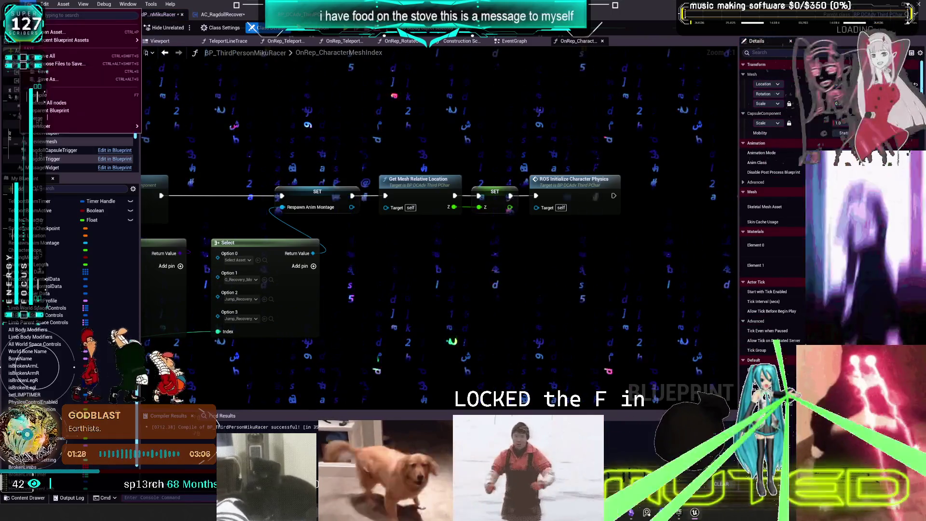
key(ctrl+shift+s)
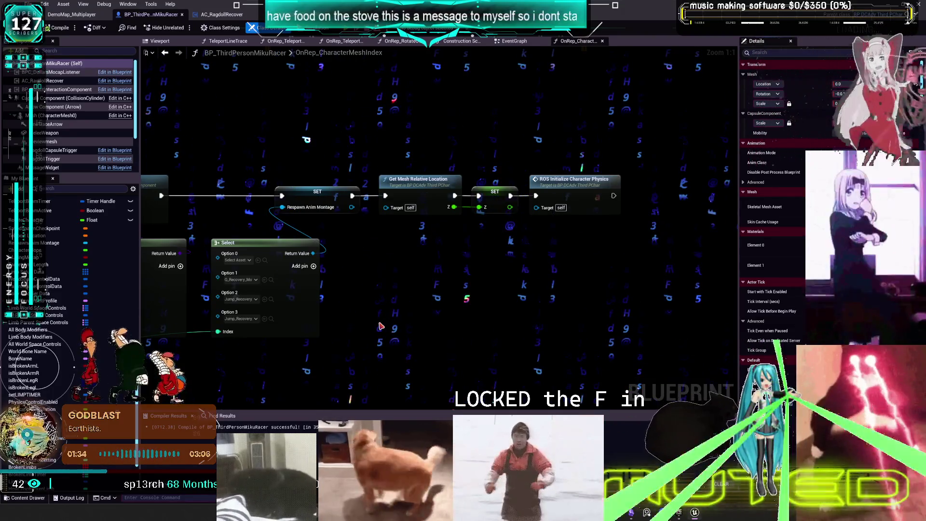
key(alt+p)
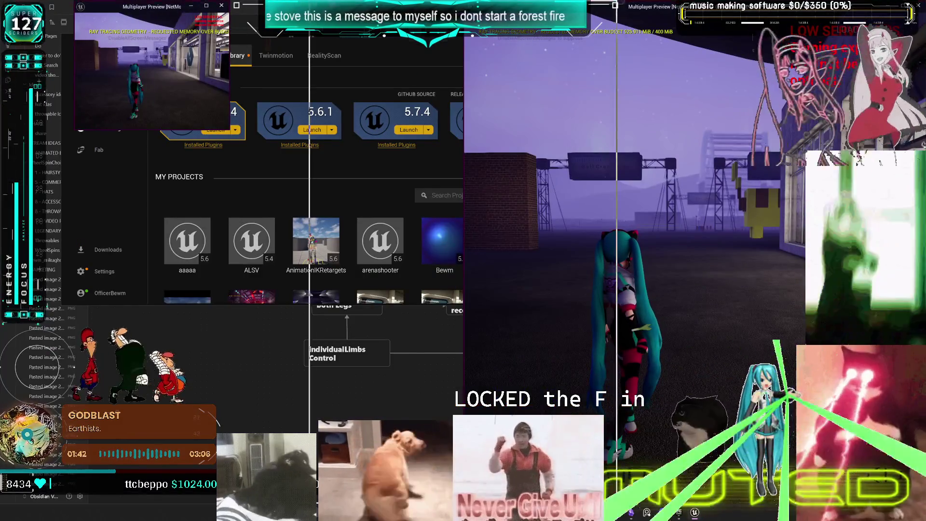
Step: Snap the two Multiplayer Preview windows to the left and right halves of the screen
key(super+Left)
click(598, 240)
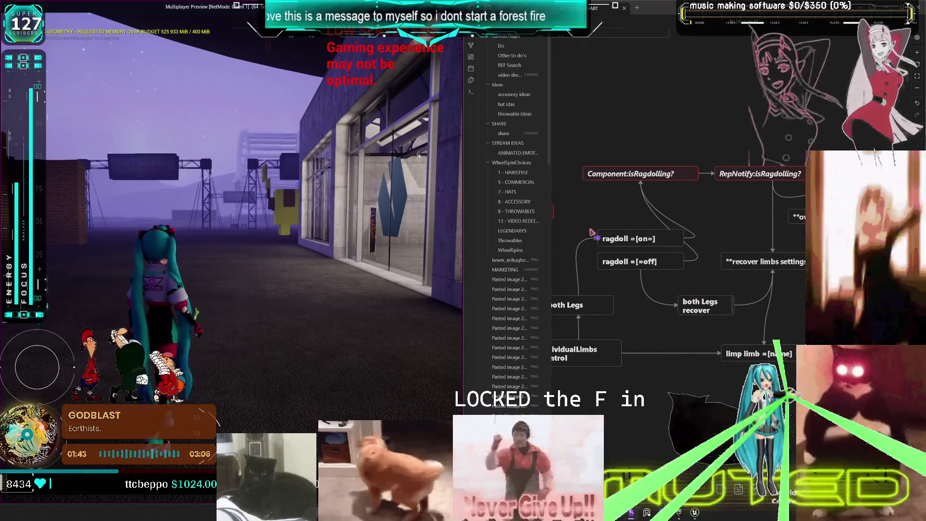
mouse_move(695, 513)
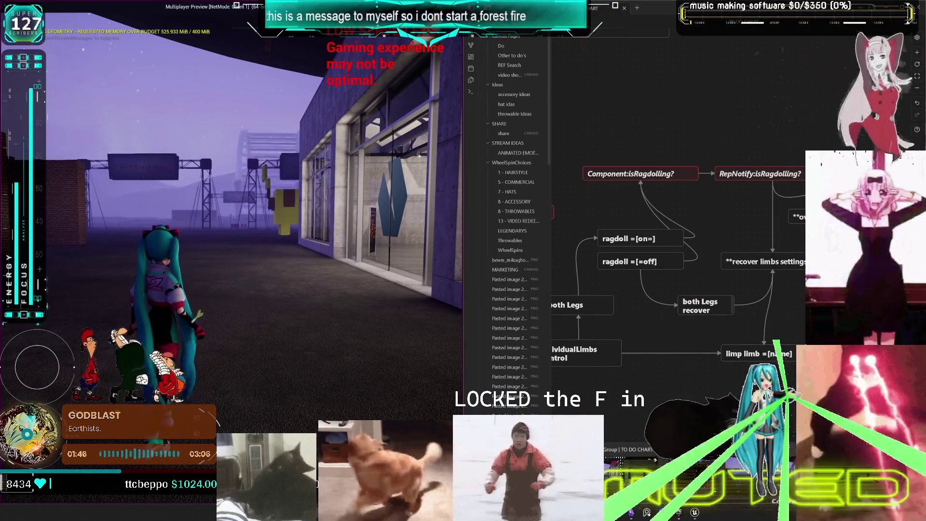
click(719, 463)
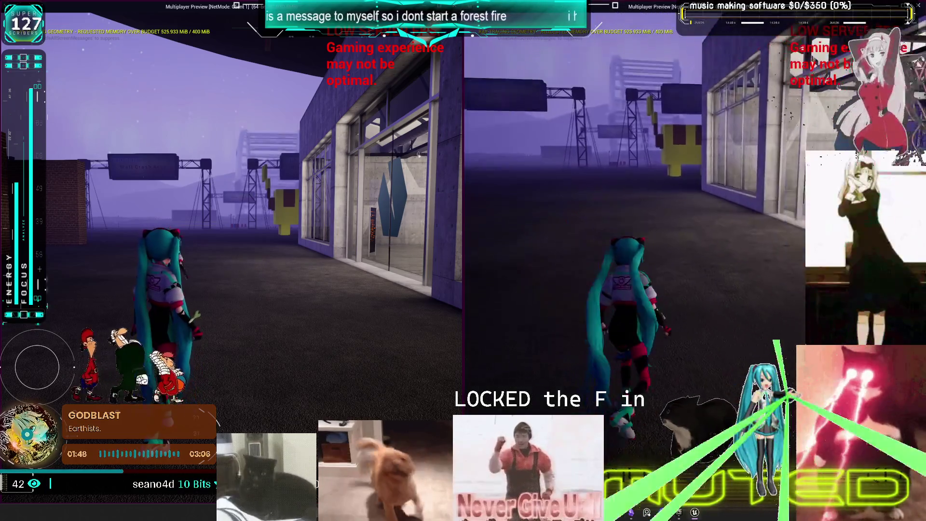
Step: Run, jump and ragdoll the Miku character beside the building, then get it back up
key(w)
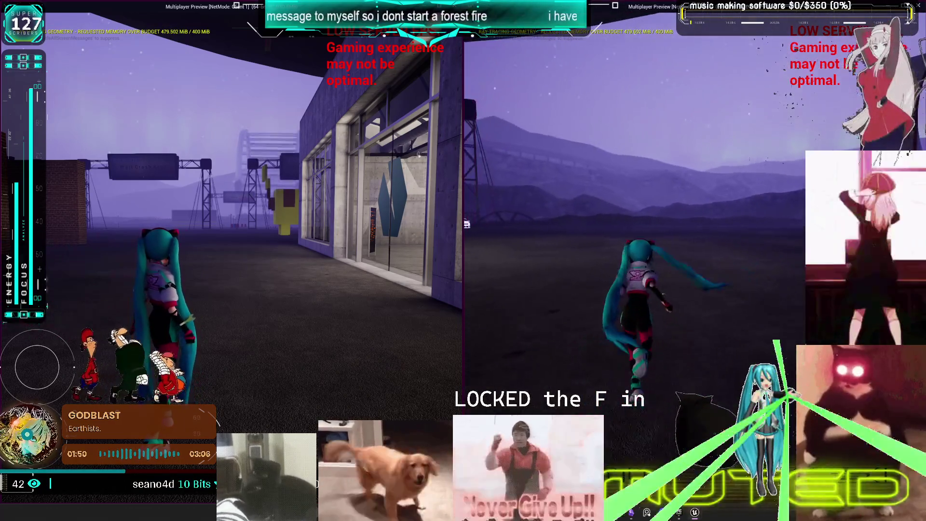
key(w)
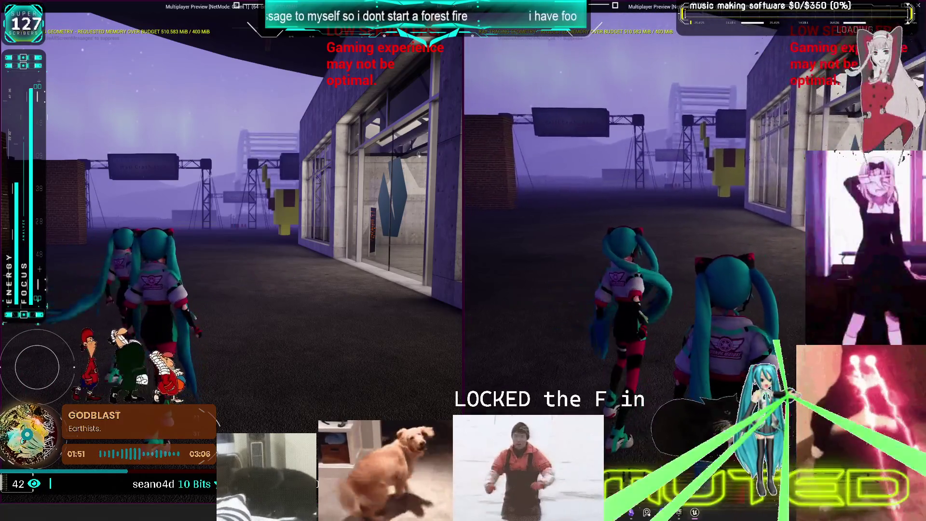
key(w)
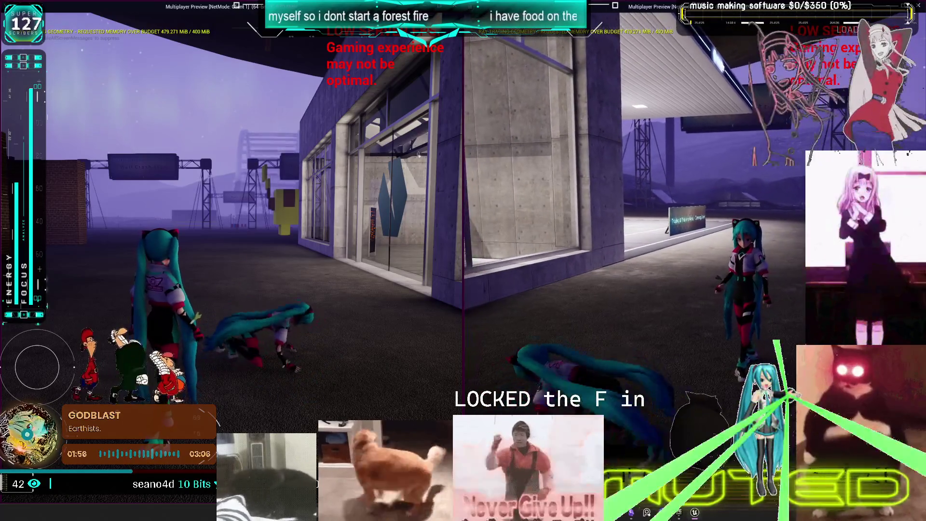
key(space)
key(w)
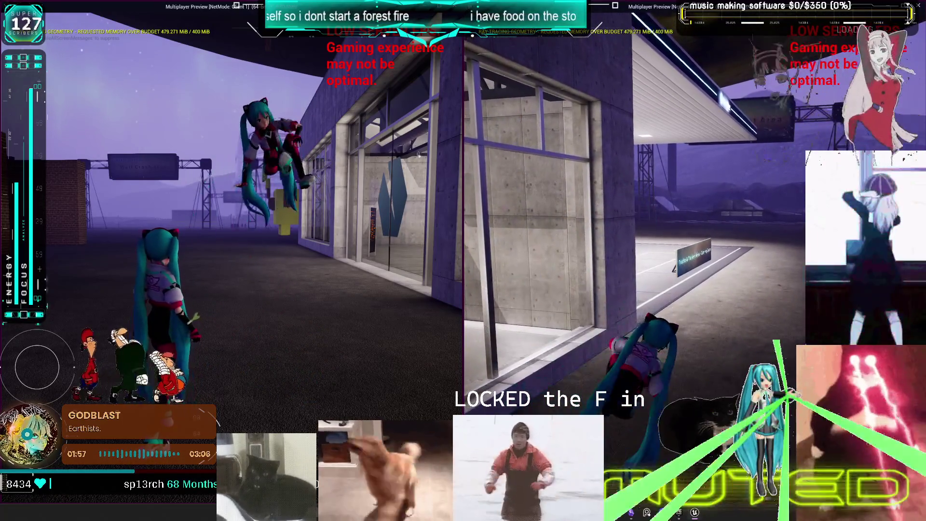
key(w)
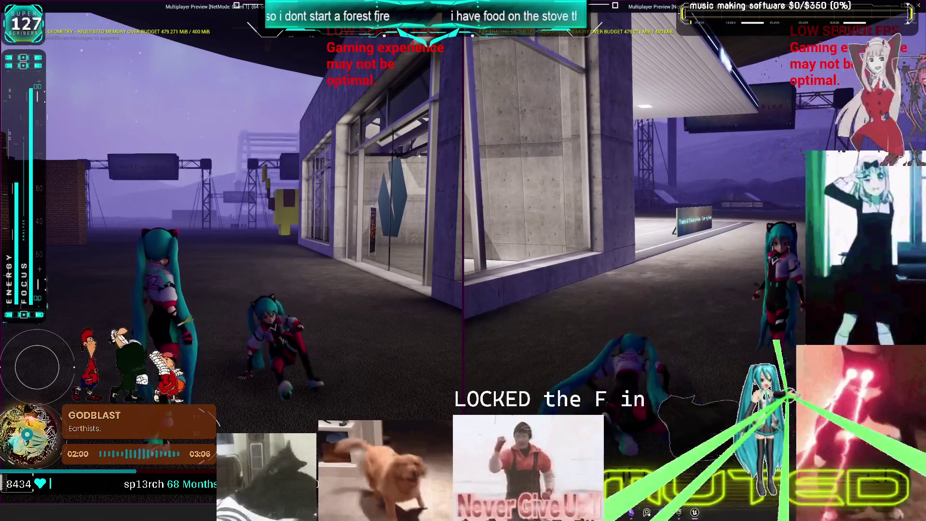
key(space)
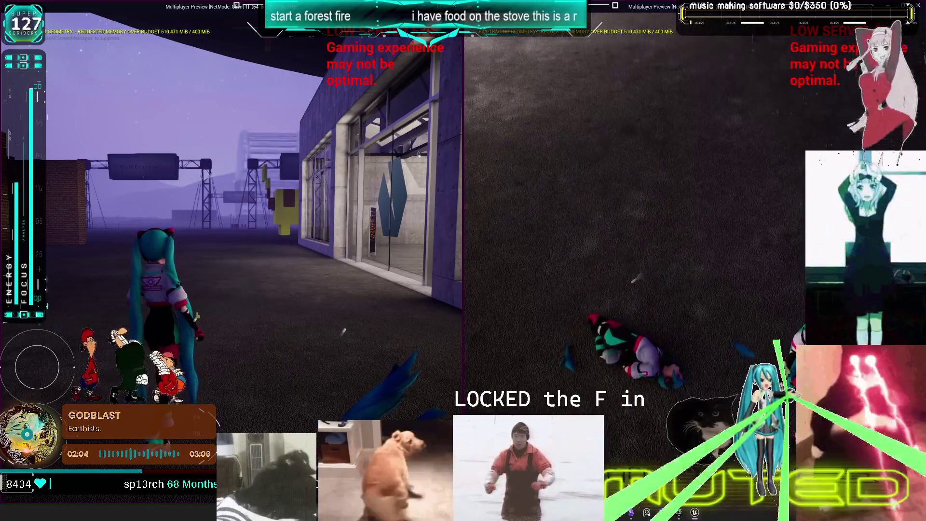
key(w)
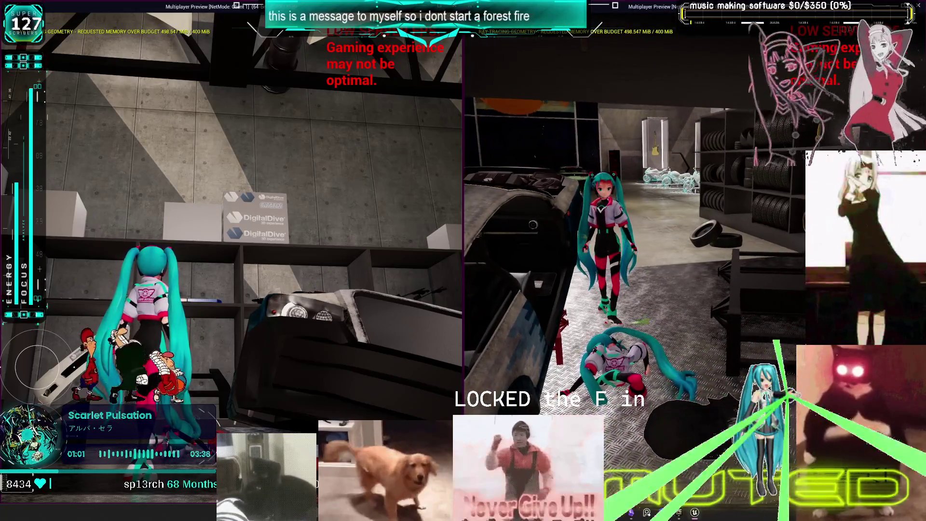
Step: End the Play In Editor session, leaving the Epic Games Launcher Library page visible
key(Escape)
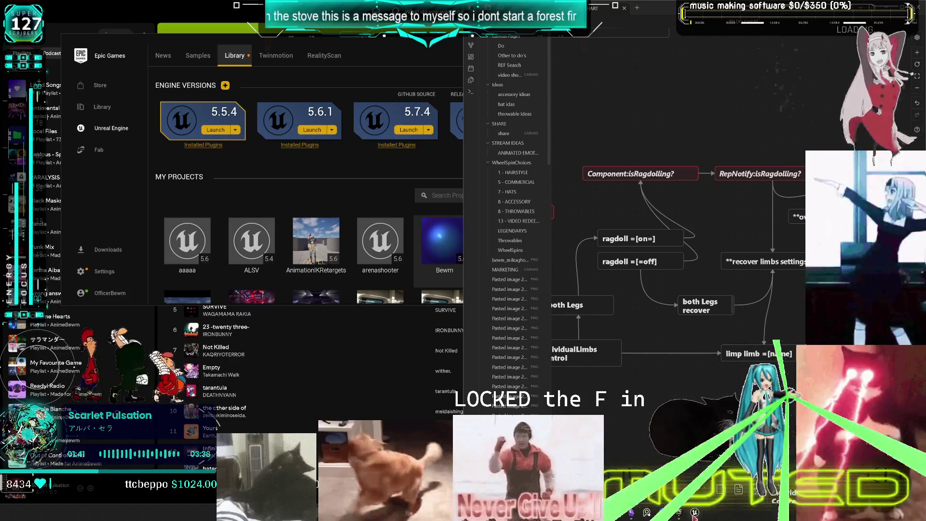
Step: Return to the Unreal editor and relaunch a two-client Multiplayer Preview with Alt+P
key(alt+Tab)
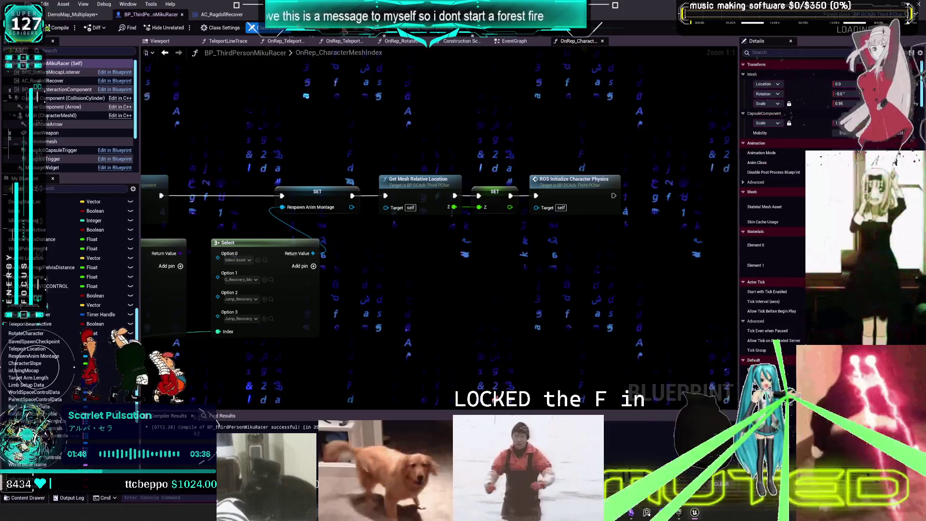
key(alt+p)
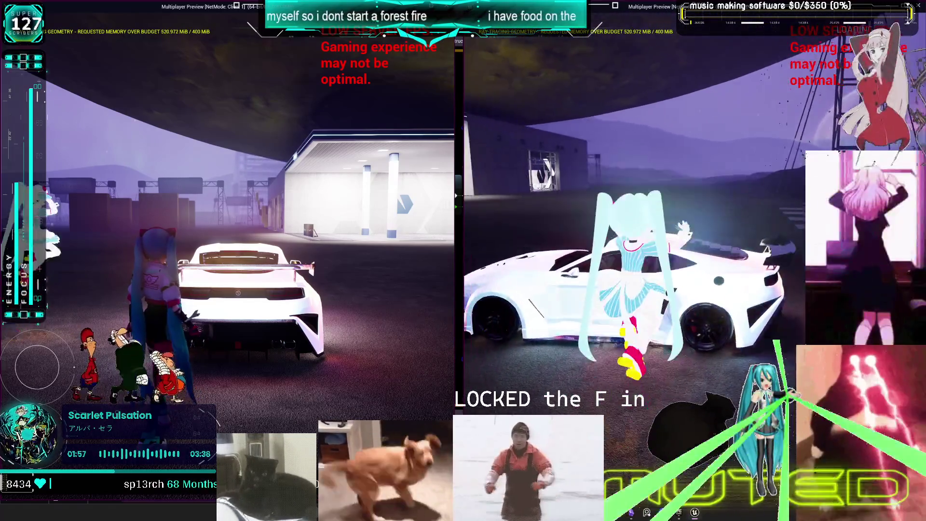
Step: Jump Miku onto and off the white car and walk both clients around the garage
key(space)
key(w)
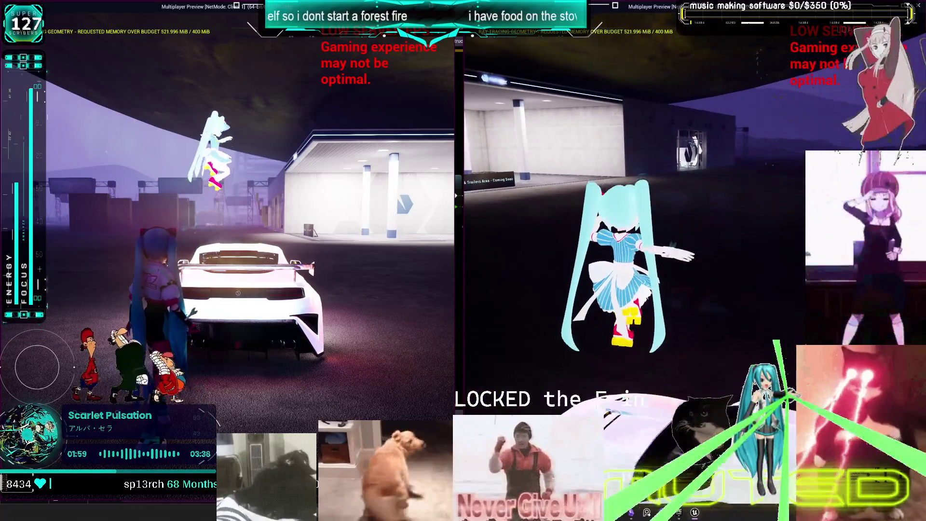
key(w)
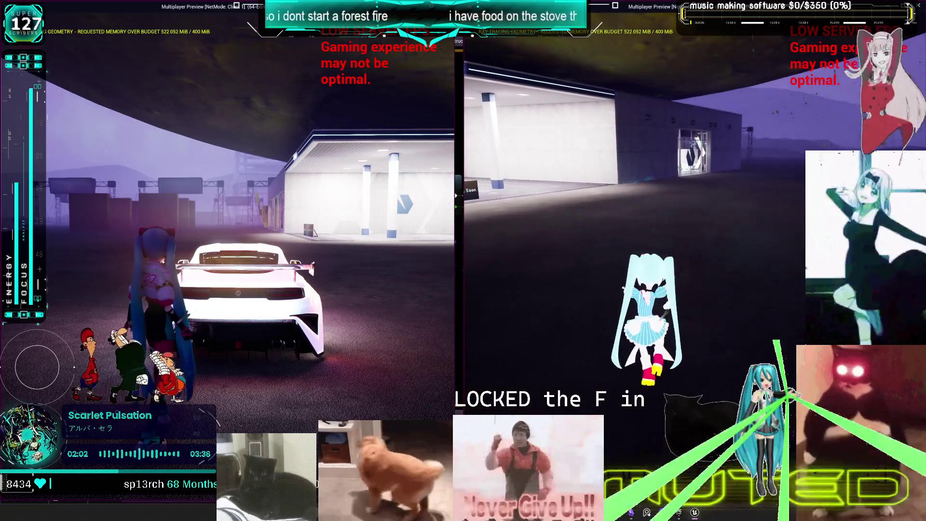
key(w)
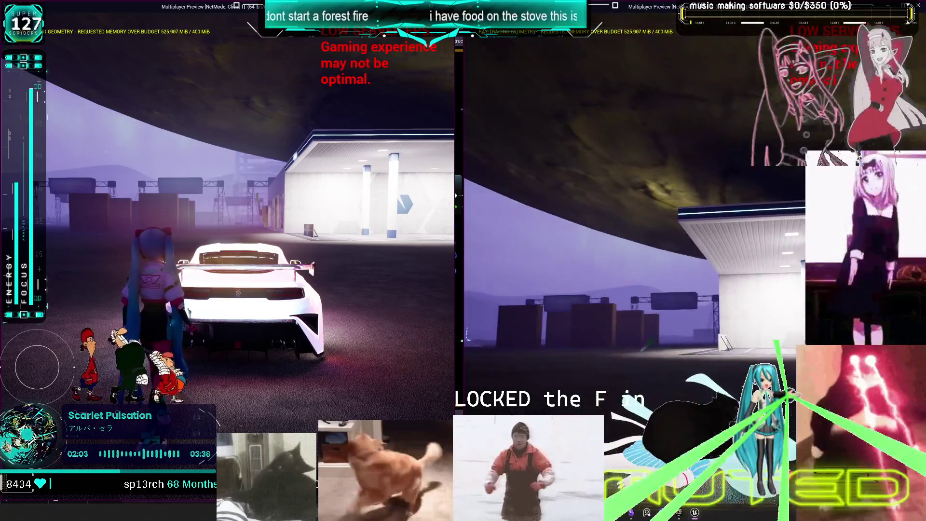
key(w)
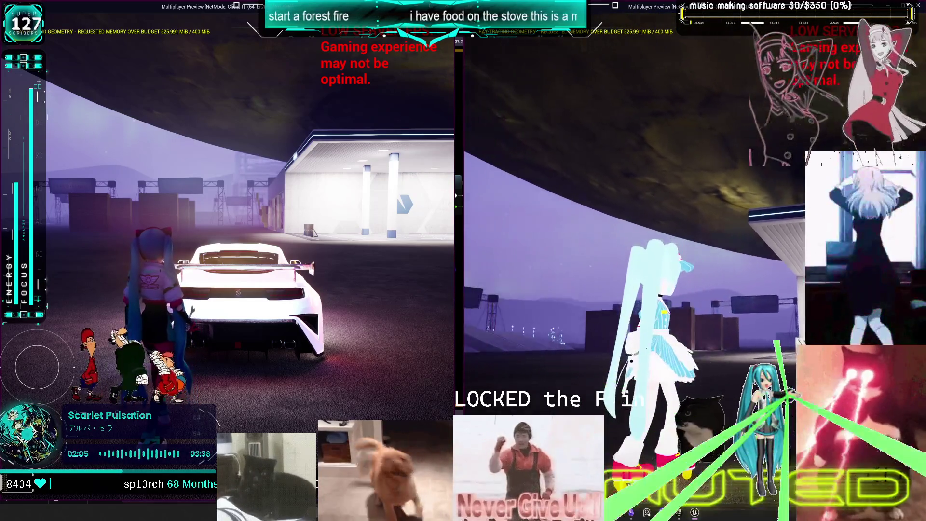
key(w)
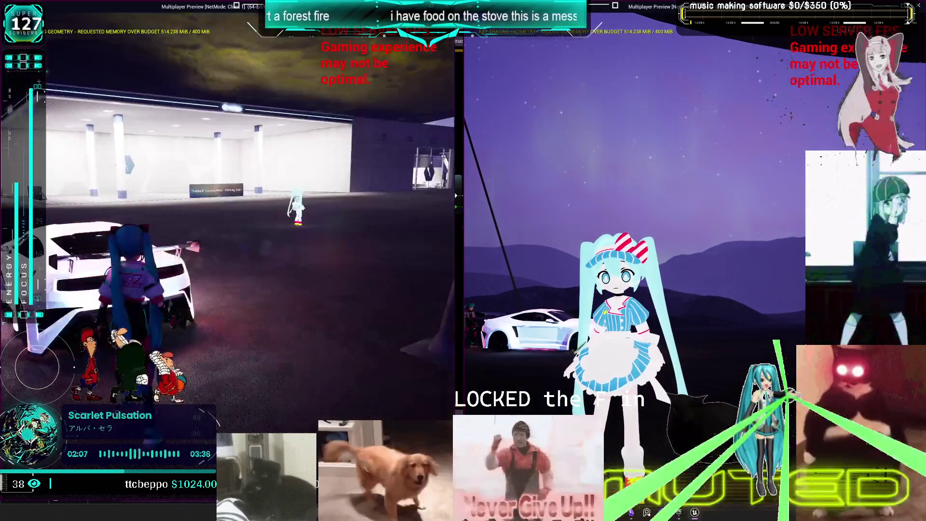
Step: Swap the left player to the pink-haired character, walk and jump it, then stop the session
key(w)
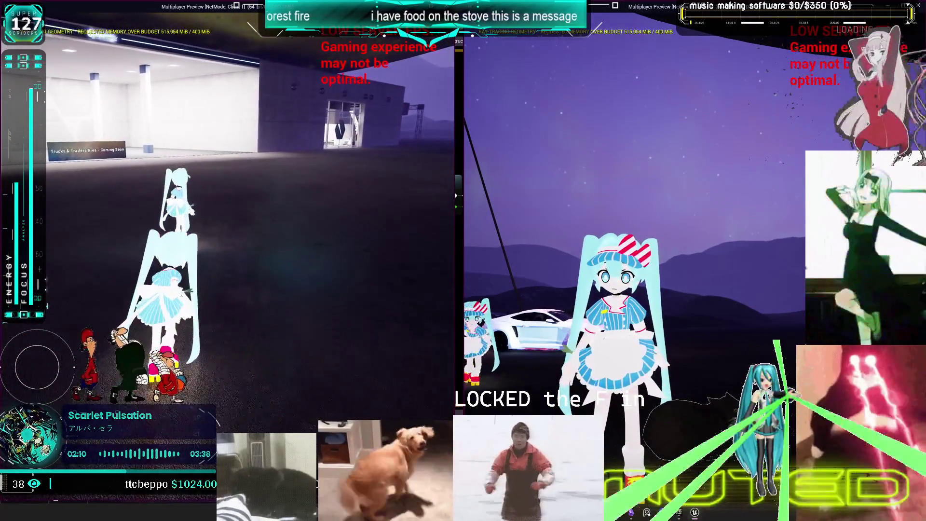
key(w)
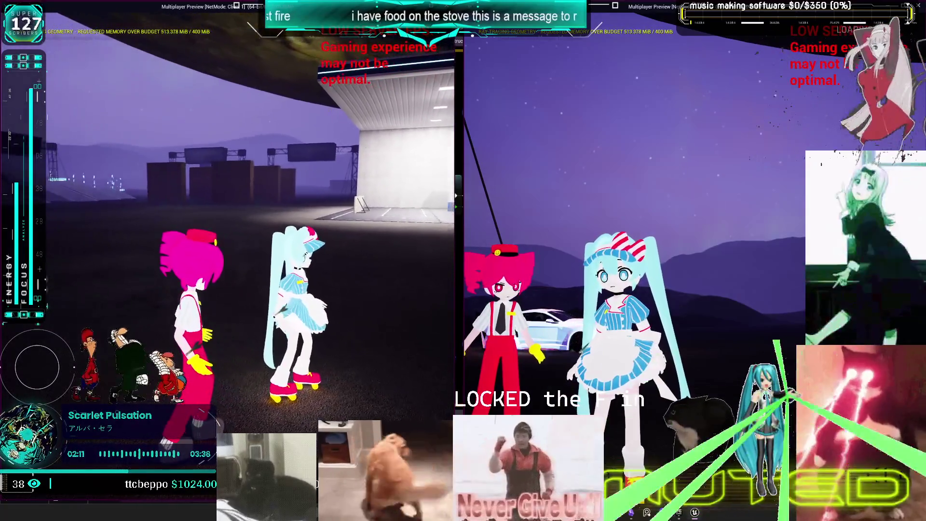
key(w)
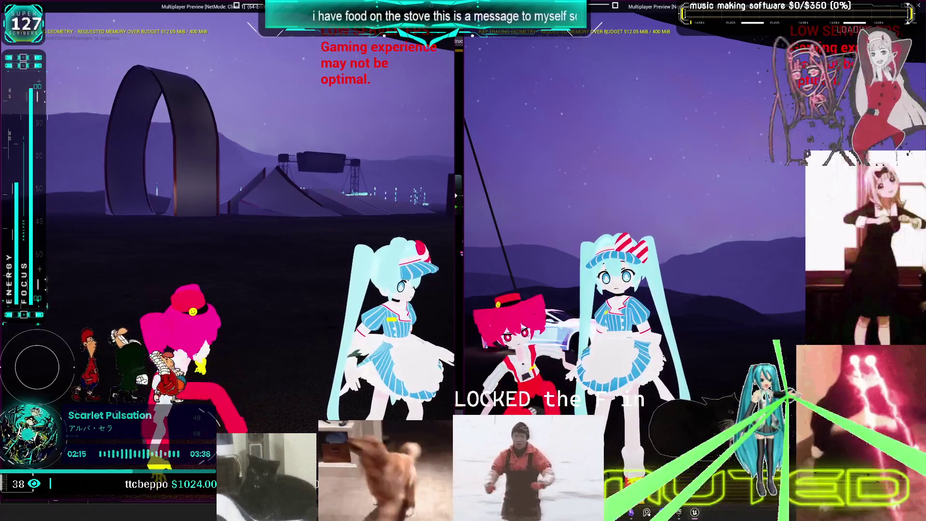
key(w)
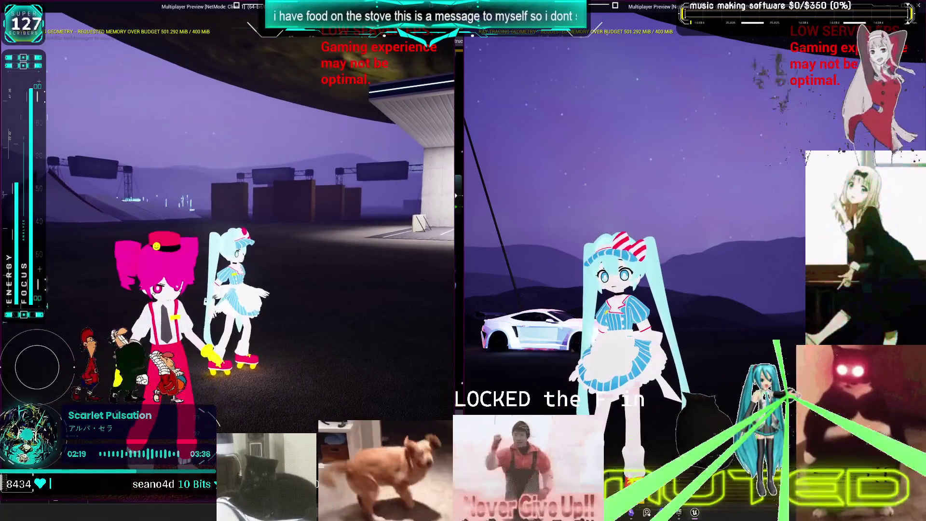
key(space)
key(Escape)
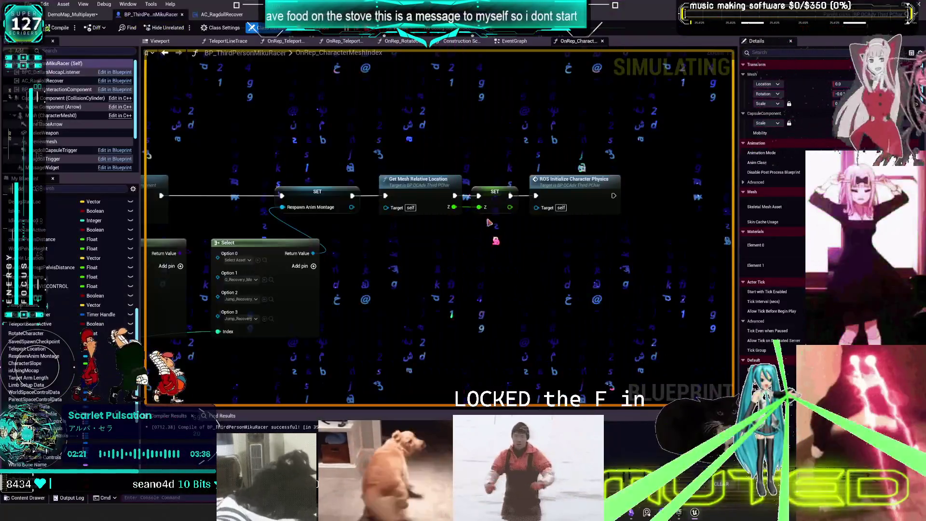
Step: Open SKM_MesmerizerTeto from the MESH_SKELETAL > Mesmerizer folder in the skeletal mesh editor
click(72, 14)
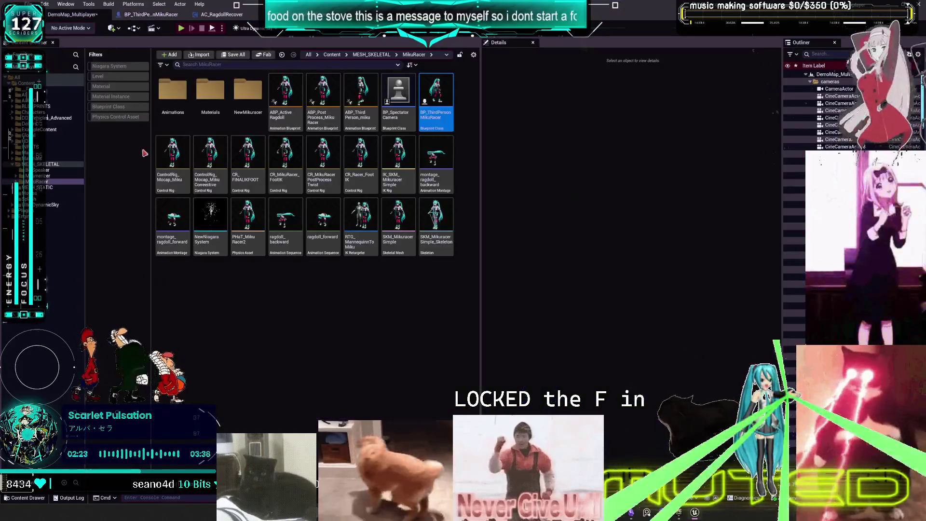
key(Return)
click(39, 176)
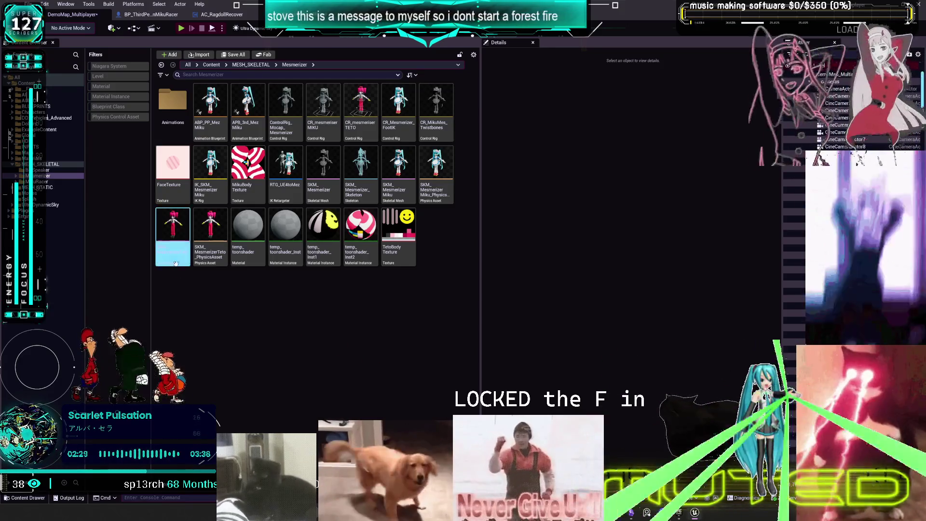
click(177, 261)
double_click(176, 259)
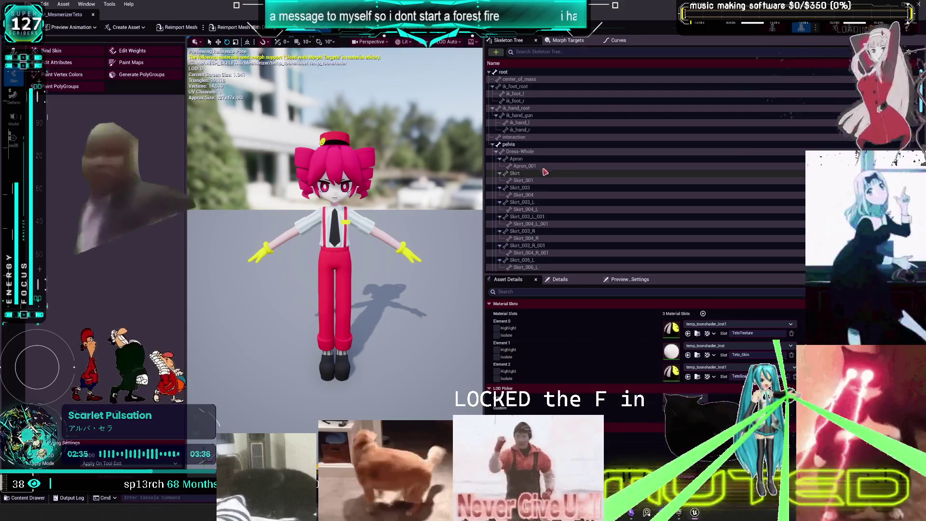
Step: Inspect the Drill_L and pelvis bodies, then select the torso and leg bodies' Physics Type options
scroll(557, 148, down, 10)
scroll(558, 147, up, 4)
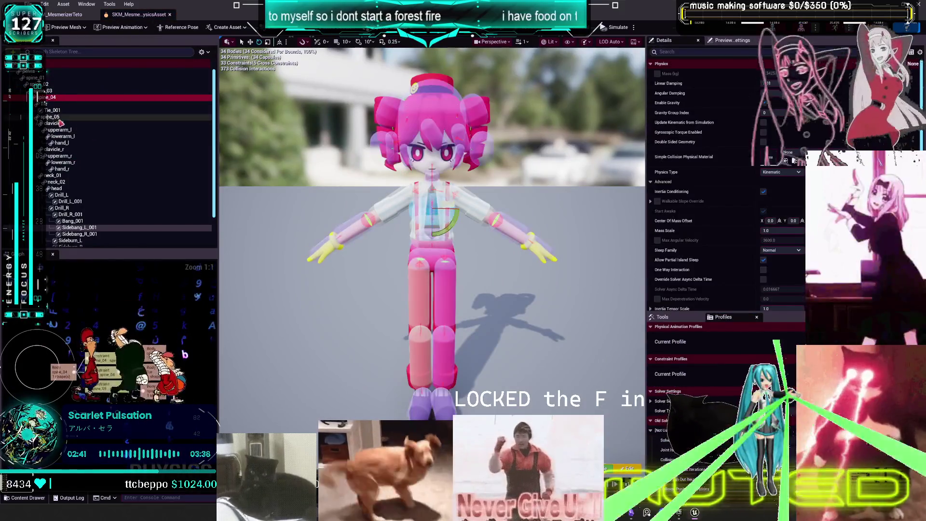
click(66, 194)
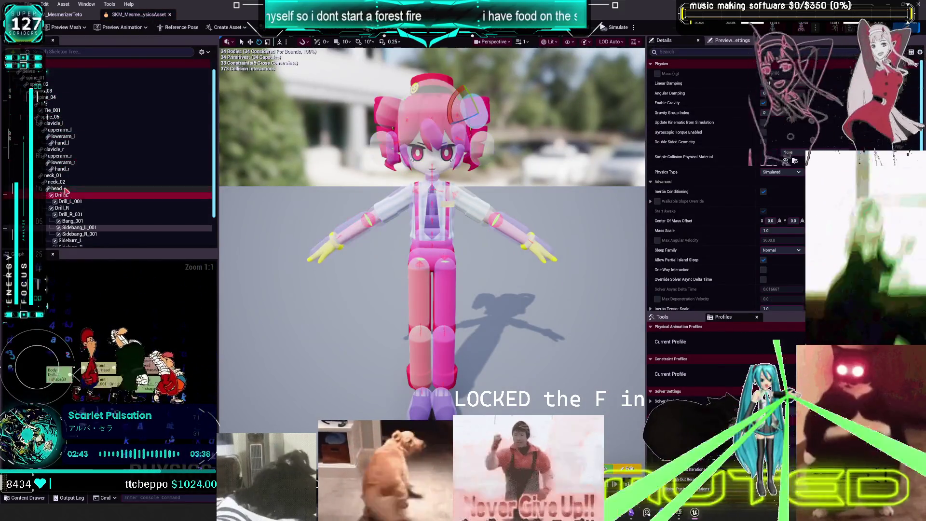
click(49, 73)
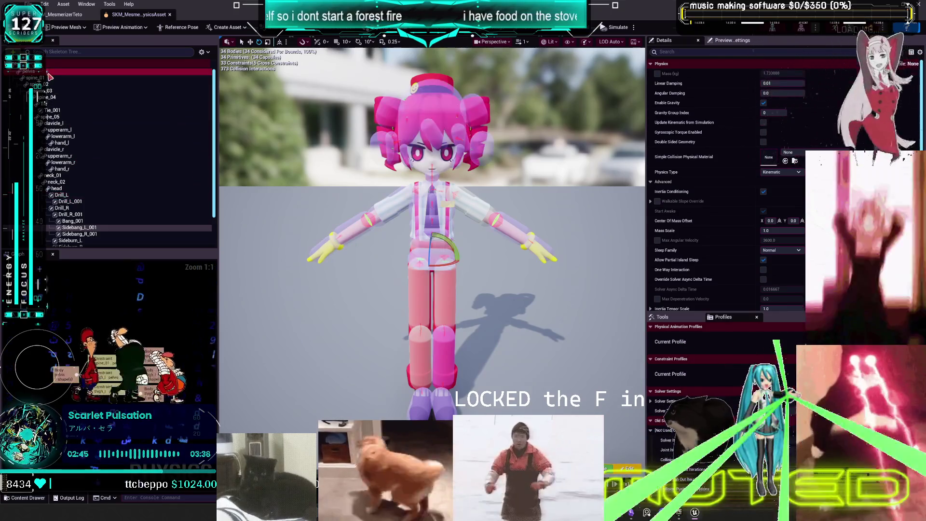
scroll(110, 157, down, 2)
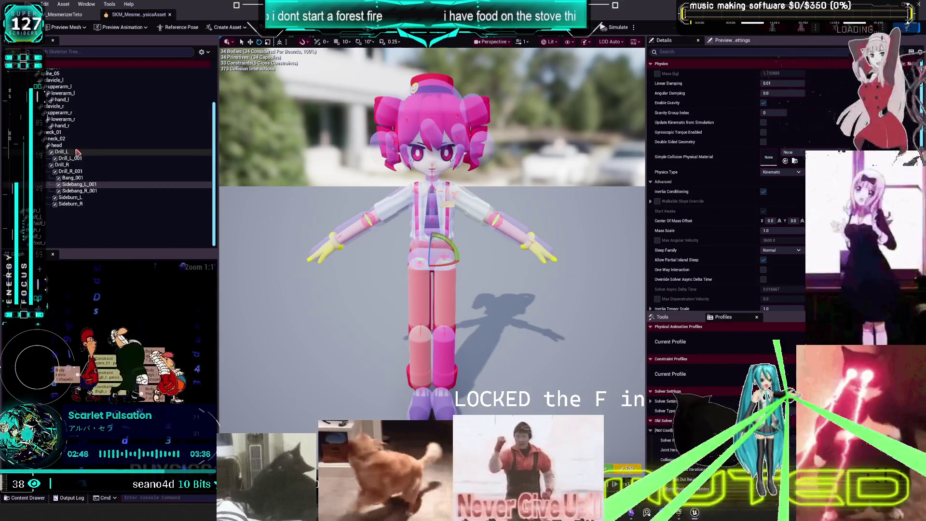
shift+click(72, 146)
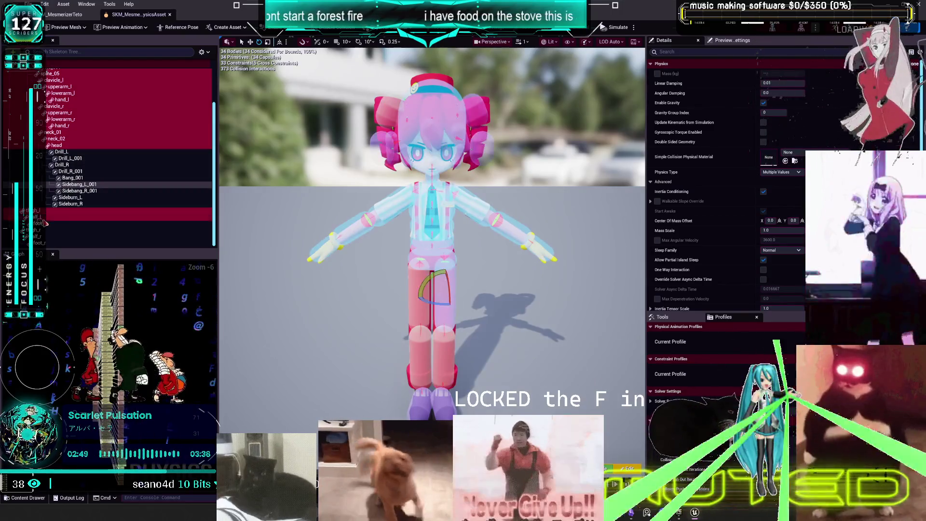
shift+click(46, 243)
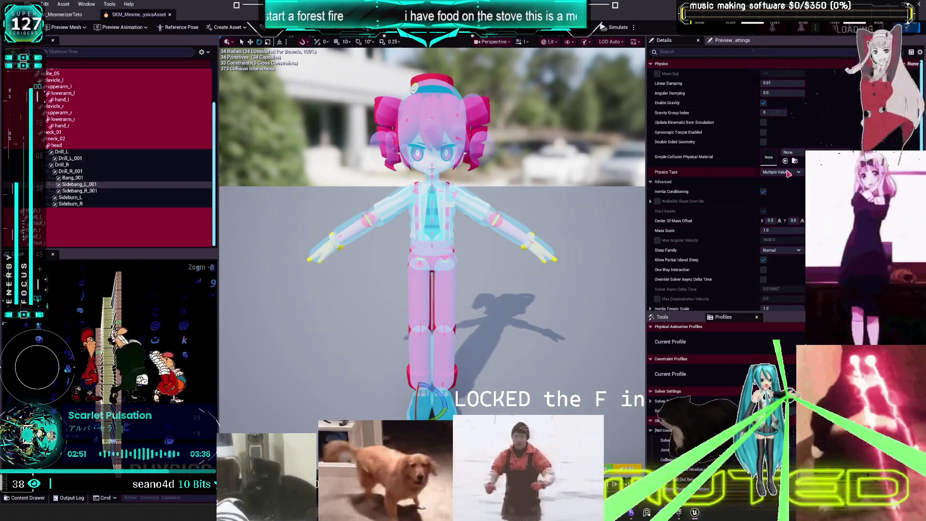
click(786, 174)
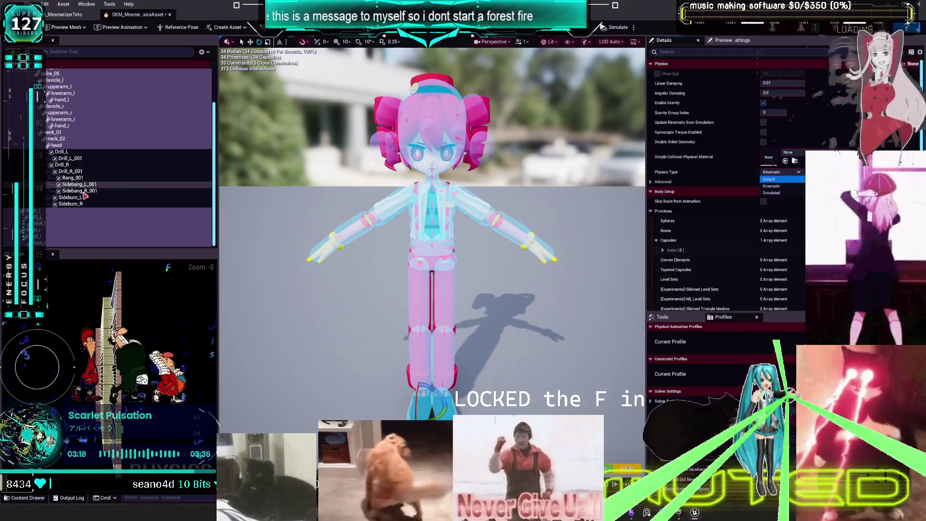
Step: Keep the pelvis body's Physics Type set to Kinematic
scroll(98, 172, up, 2)
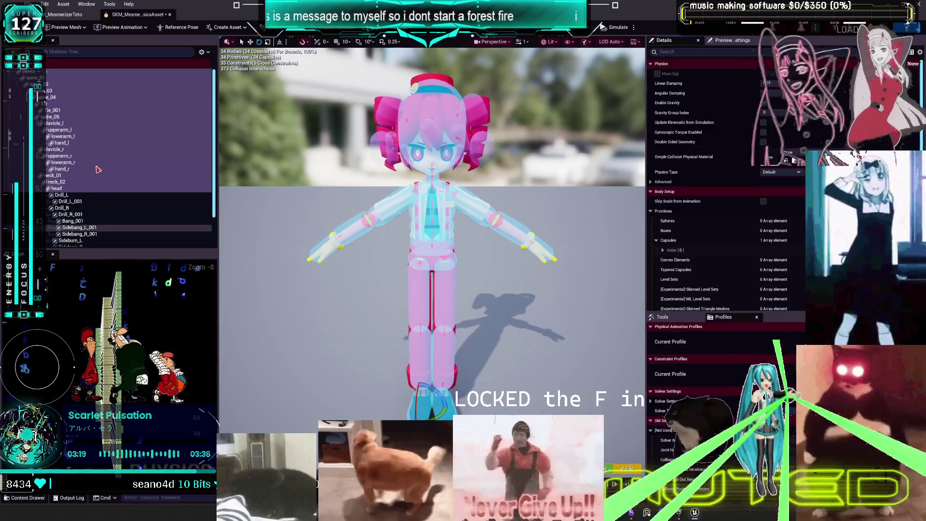
click(29, 71)
click(781, 172)
click(776, 186)
Step: Set hair bodies Drill_L through Sideburn_R to Simulated and close the physics asset
scroll(78, 149, down, 2)
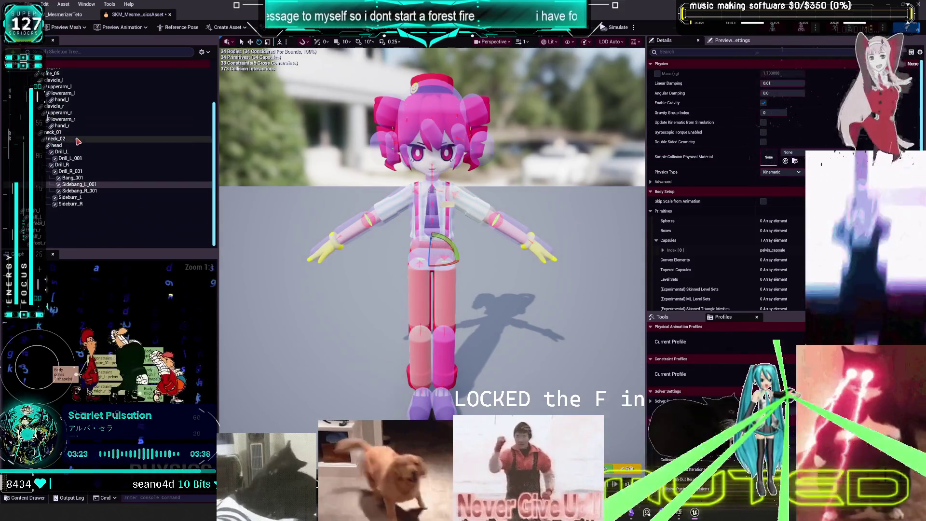
click(74, 151)
shift+click(72, 204)
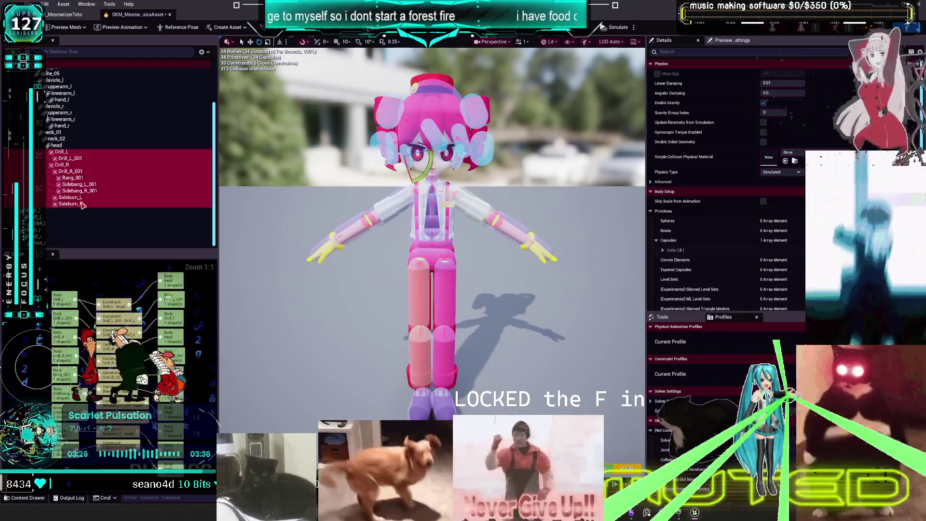
click(789, 173)
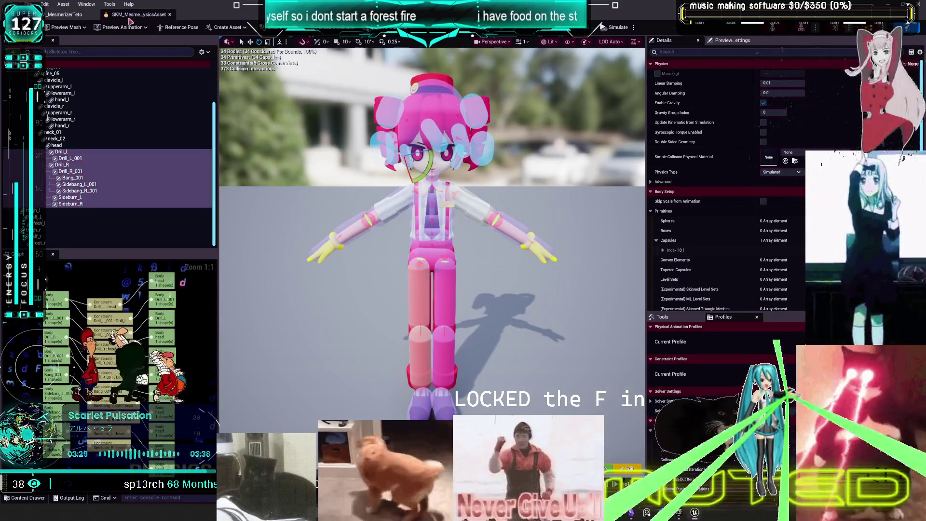
click(169, 15)
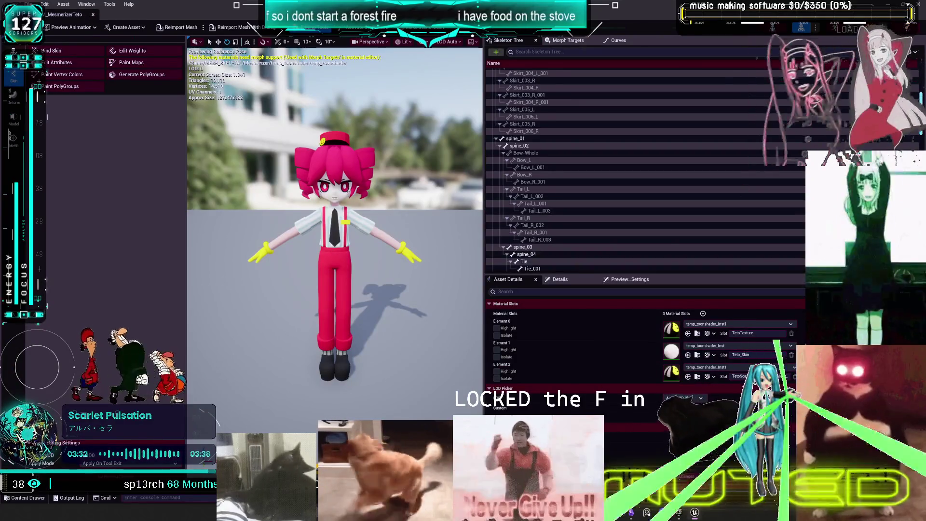
Step: Close the Teto mesh editor, launch a multiplayer Play session, and enlarge the left client window
click(93, 15)
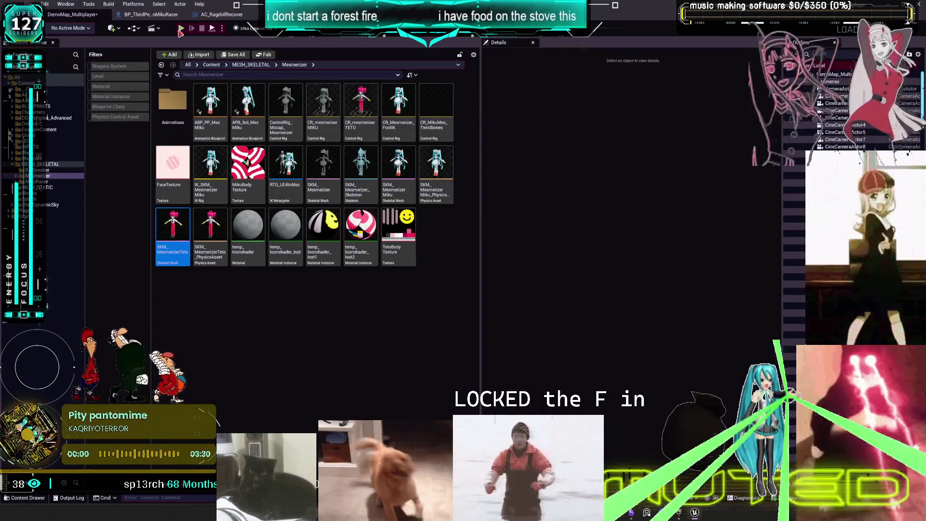
click(180, 30)
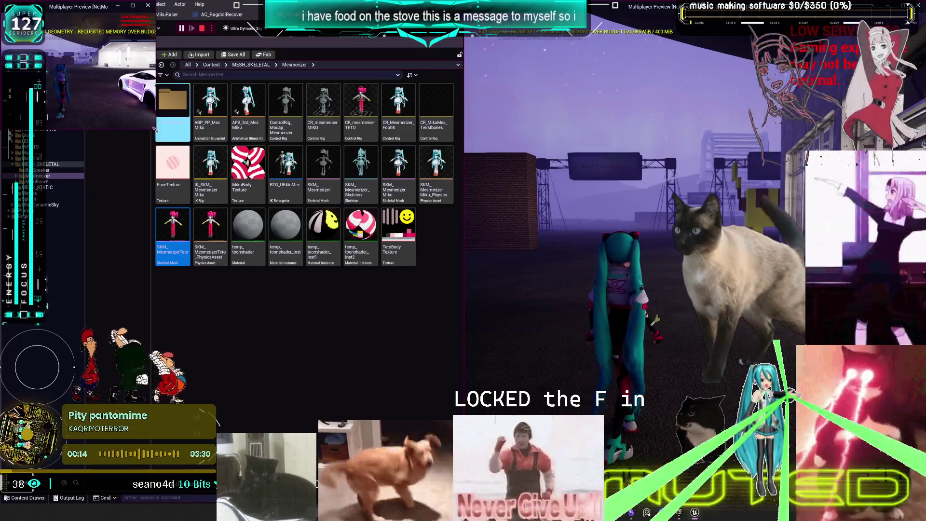
drag(155, 129, 457, 393)
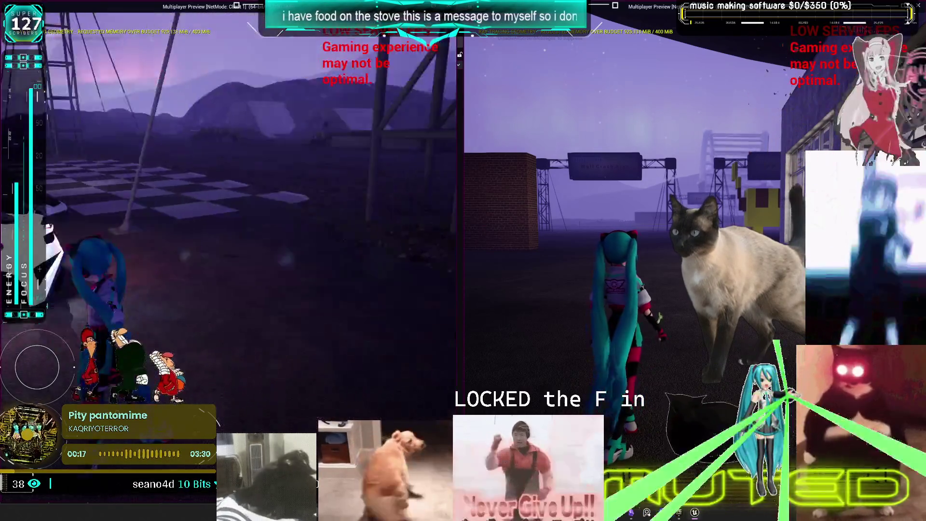
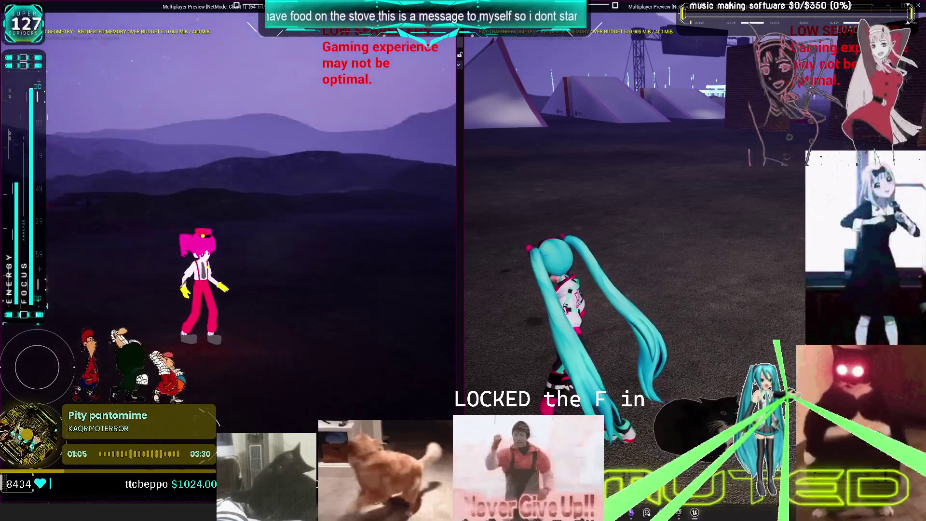
Step: Stop the multiplayer preview and open SKM_MesmerizerTeto in the mesh editor
key(Escape)
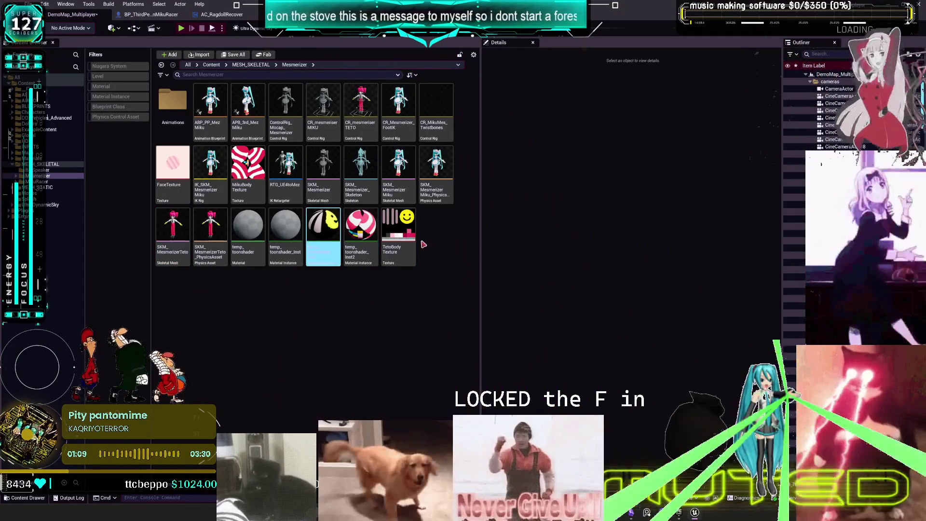
double_click(181, 241)
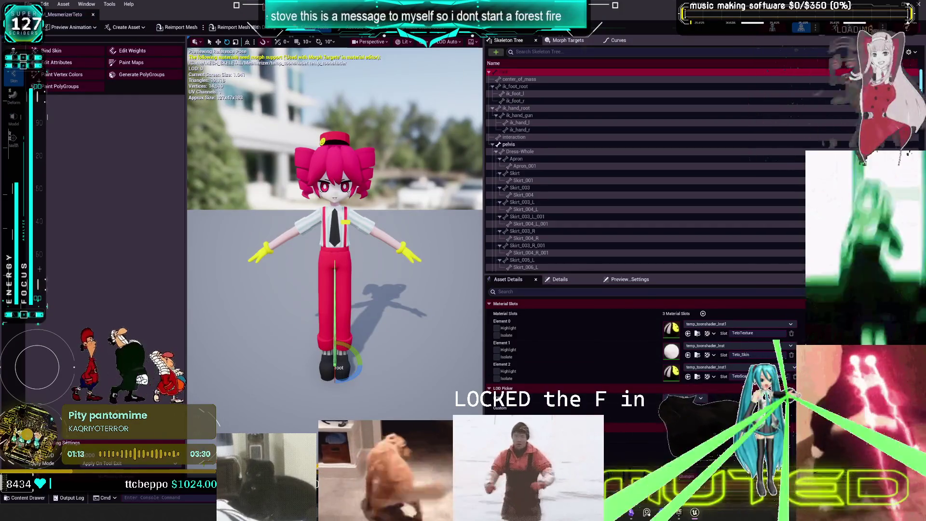
drag(337, 8, 338, 268)
Step: Inspect the Mesmerizer skeleton and Miku mesh, then open the APB_3rd_MezMiku animation blueprint
click(326, 166)
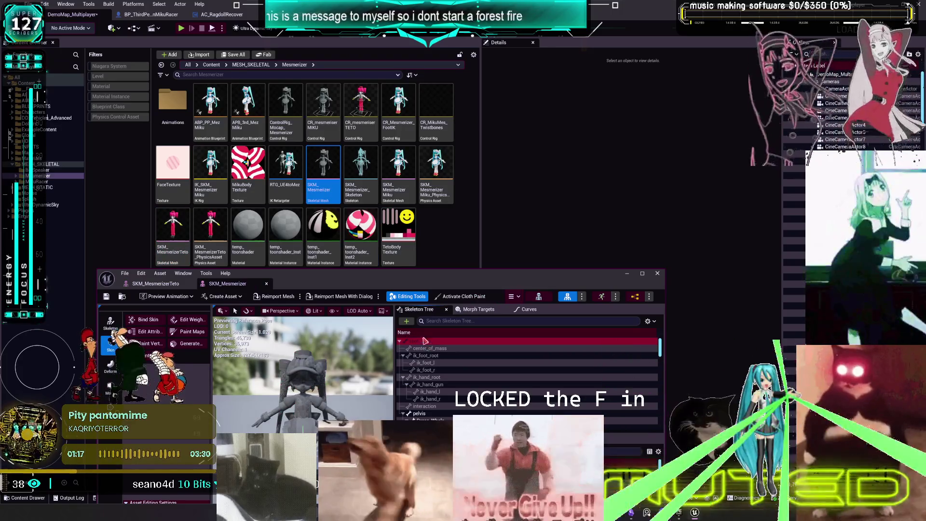
double_click(368, 193)
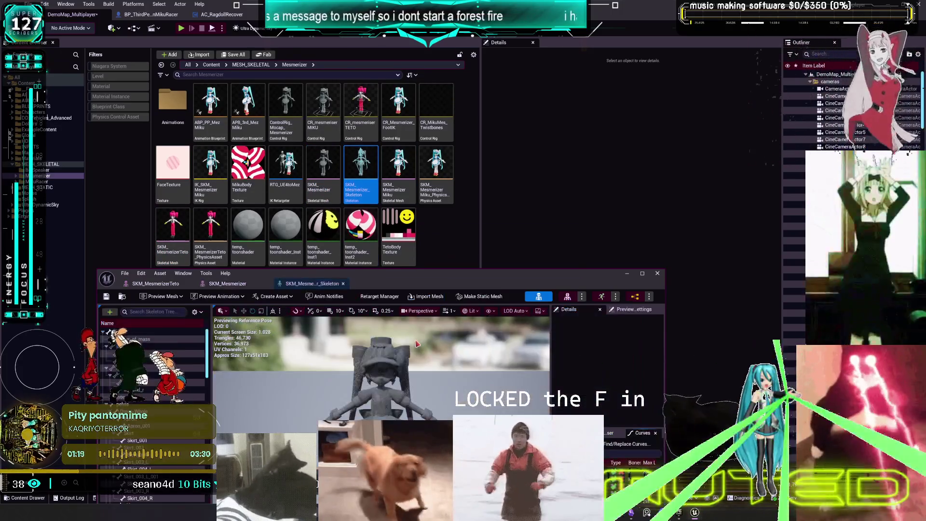
click(395, 182)
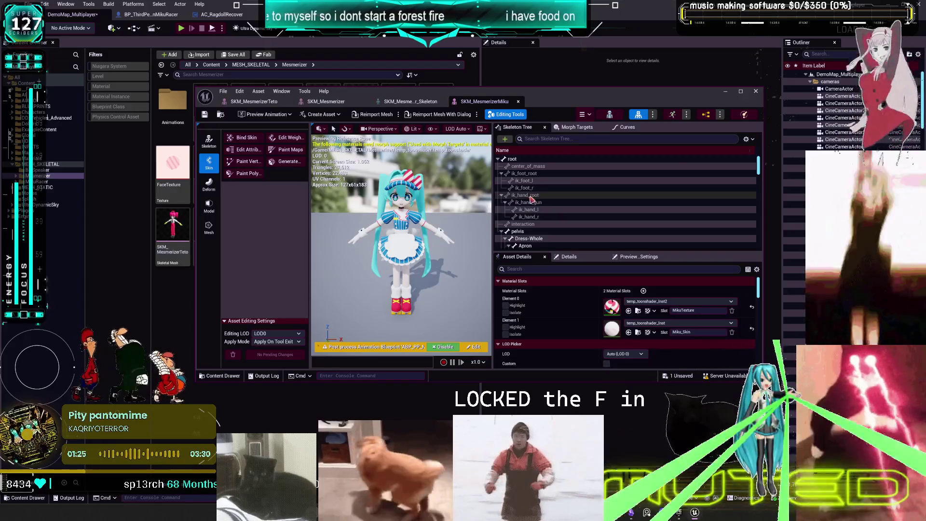
scroll(542, 188, down, 3)
scroll(543, 188, up, 3)
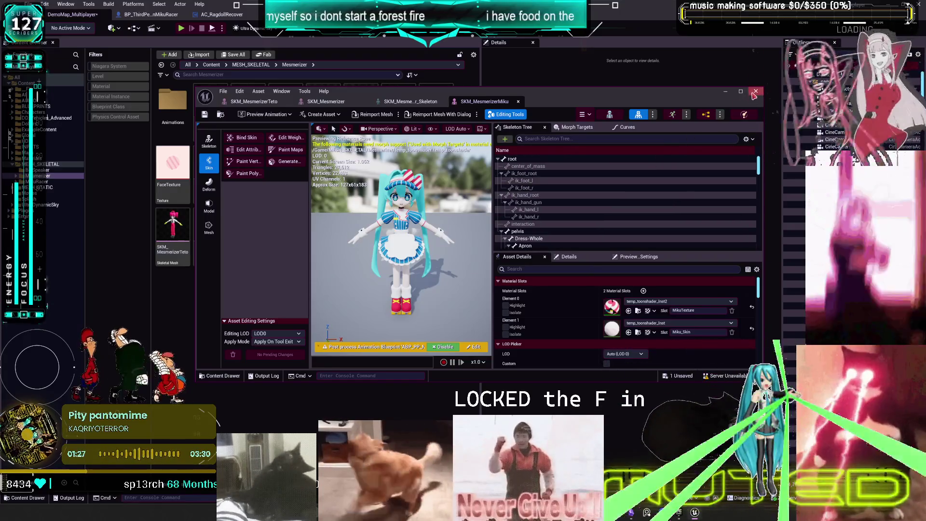
click(755, 93)
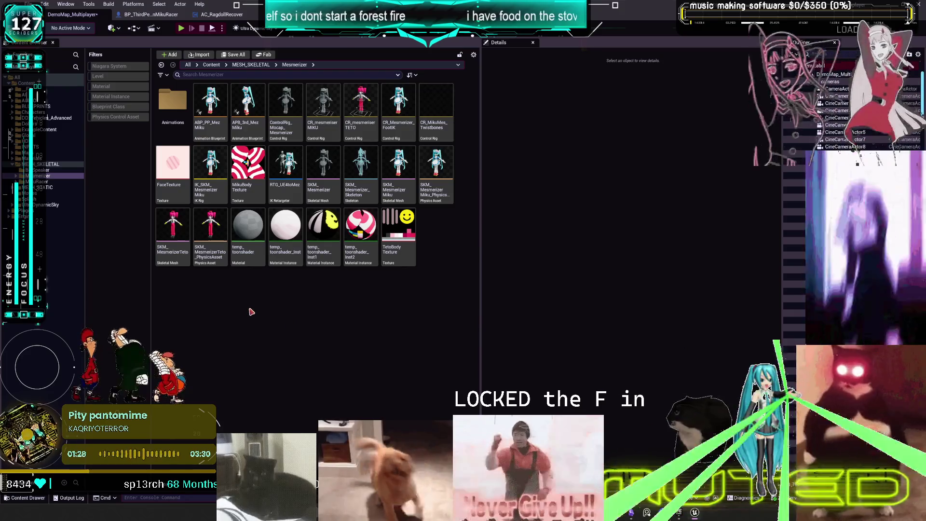
click(244, 110)
double_click(245, 113)
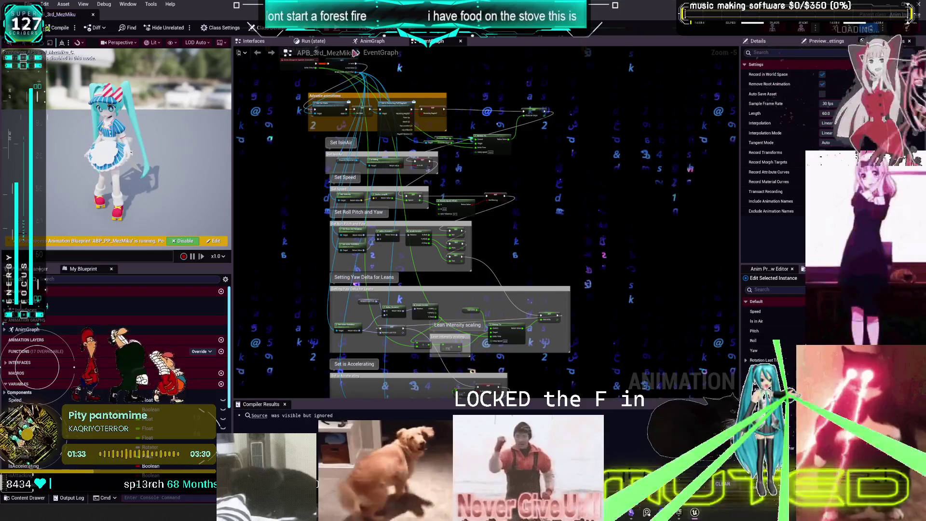
Step: In the AnimGraph, view Output Pose, then the Enter/Exit and Grabbable Objects blend sections
click(381, 43)
scroll(585, 200, up, 4)
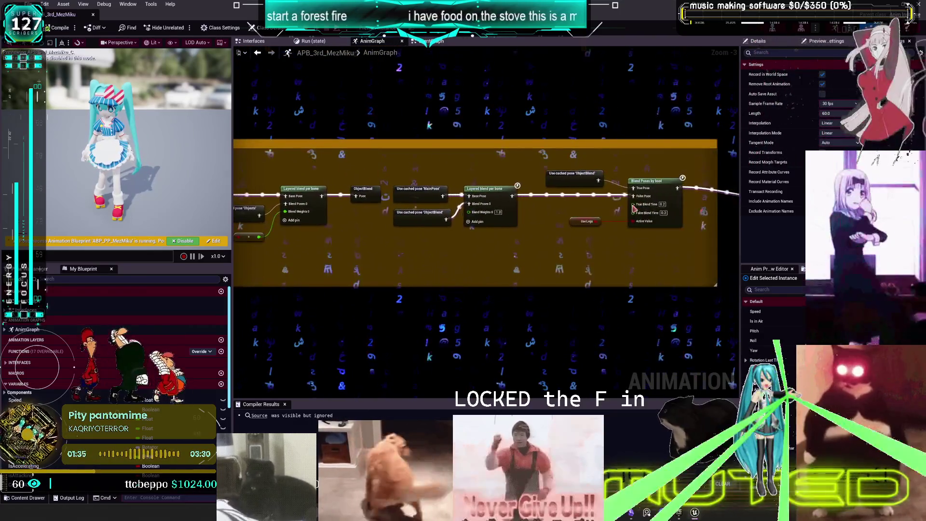
mouse_move(585, 200)
mouse_down()
mouse_move(214, 189)
mouse_move(487, 177)
mouse_up()
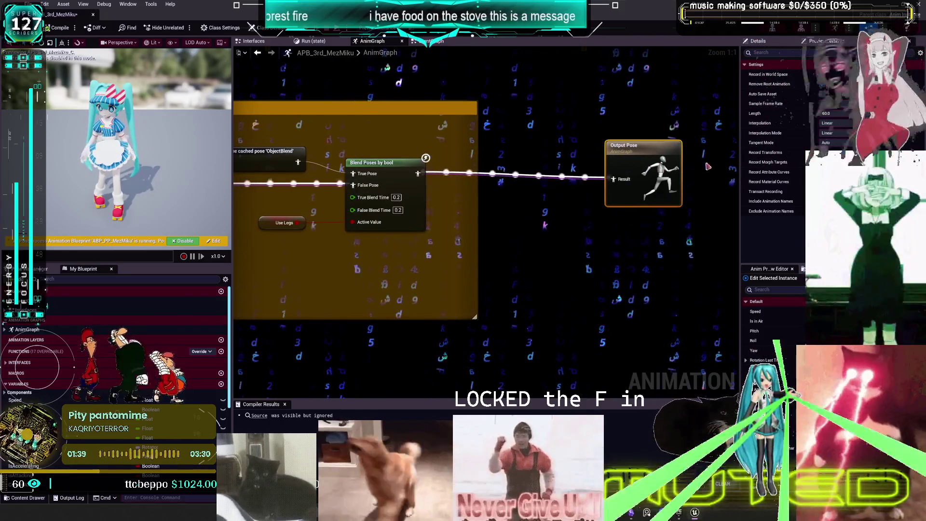
scroll(492, 204, down, 3)
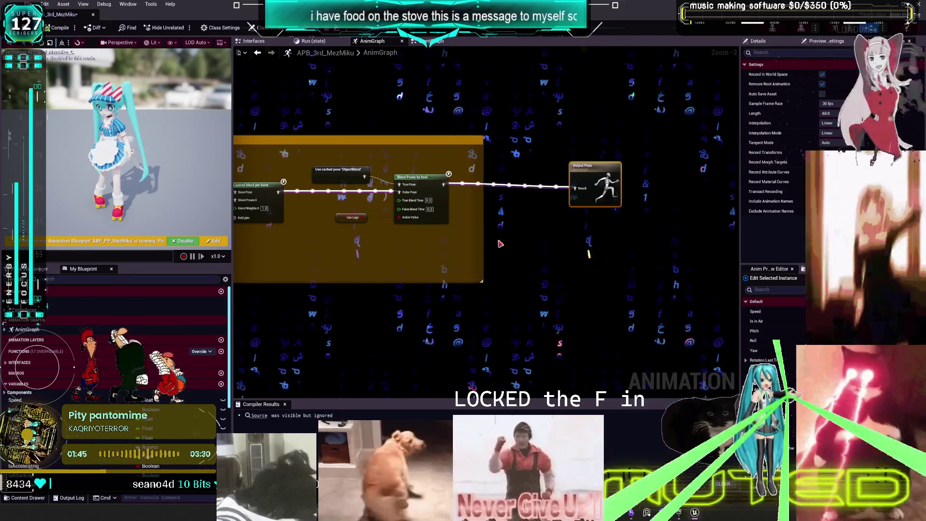
scroll(500, 238, down, 2)
scroll(459, 236, up, 3)
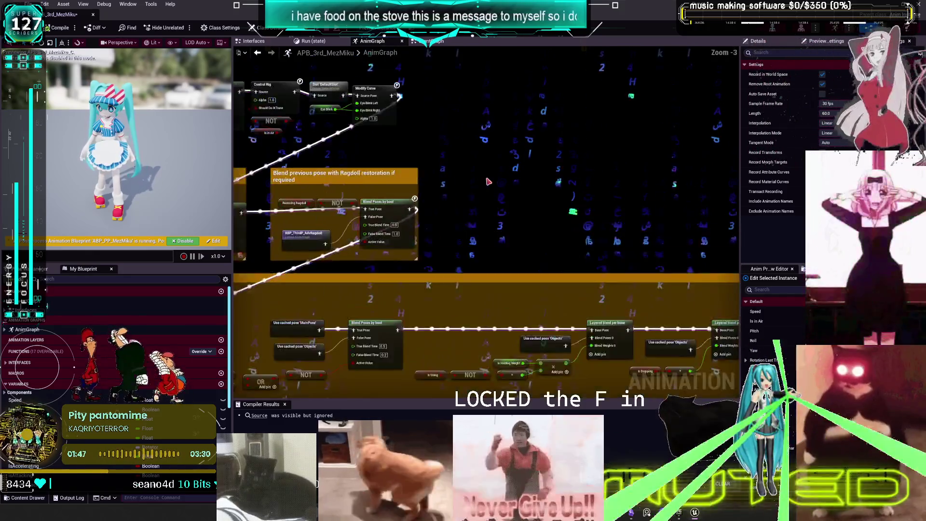
drag(427, 213, 670, 148)
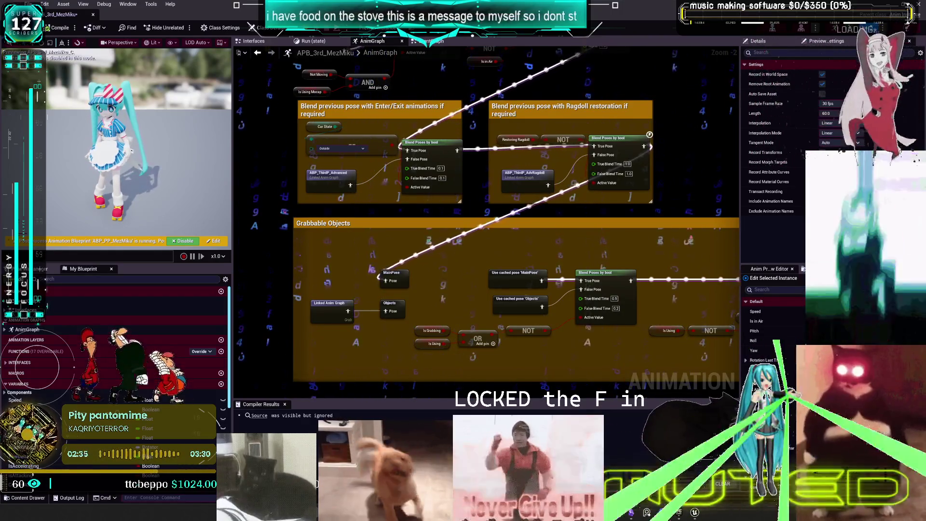
Step: Shrink the blueprint editor and select an asset in the MikuRacer folder
key(super+Down)
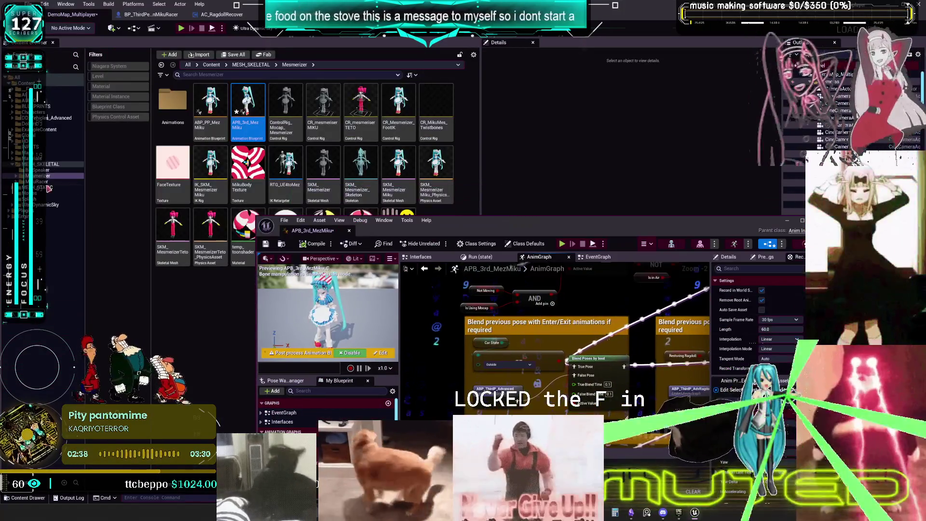
click(43, 182)
click(368, 162)
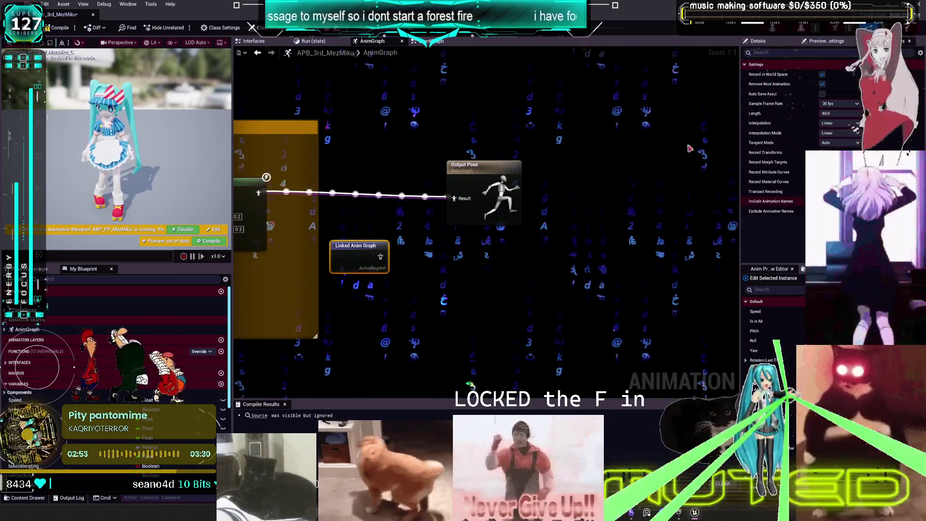
Step: Compile the blueprint and check the Linked Anim Graph node's Instance Class setting
click(66, 25)
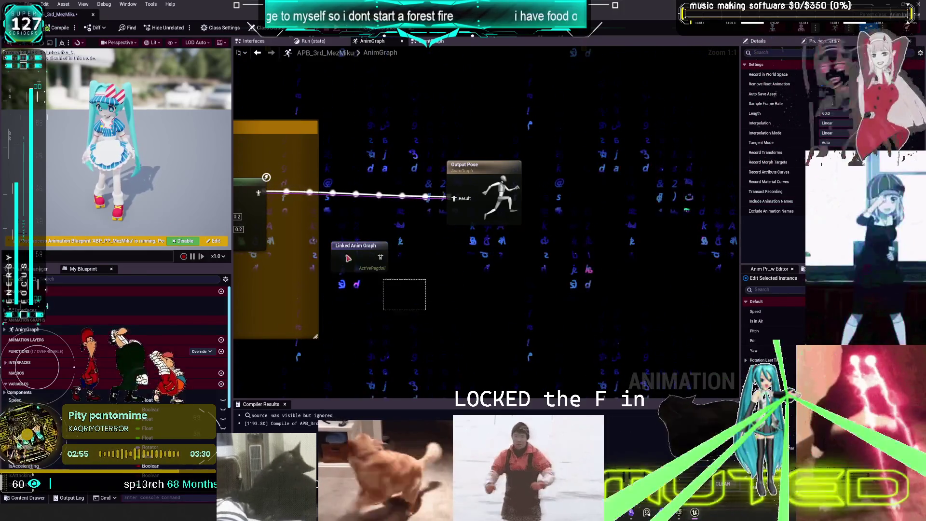
click(358, 261)
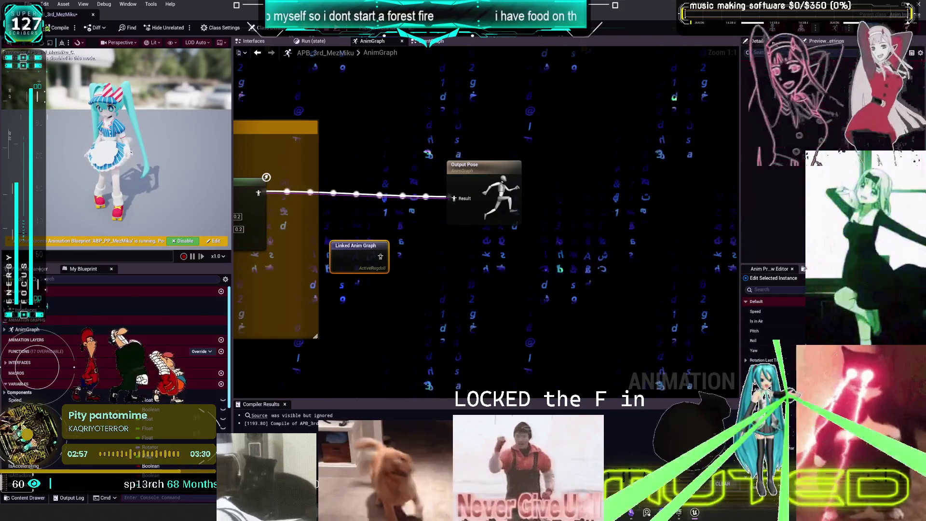
click(844, 73)
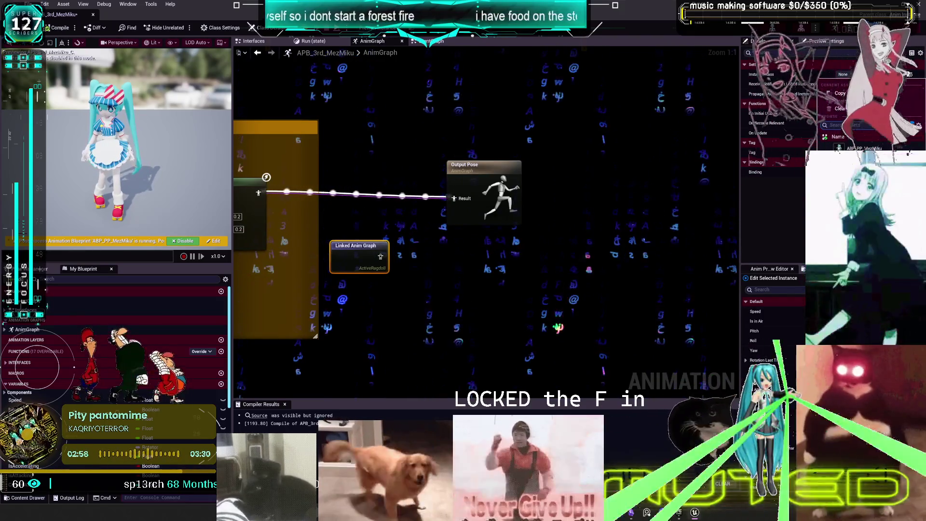
click(864, 148)
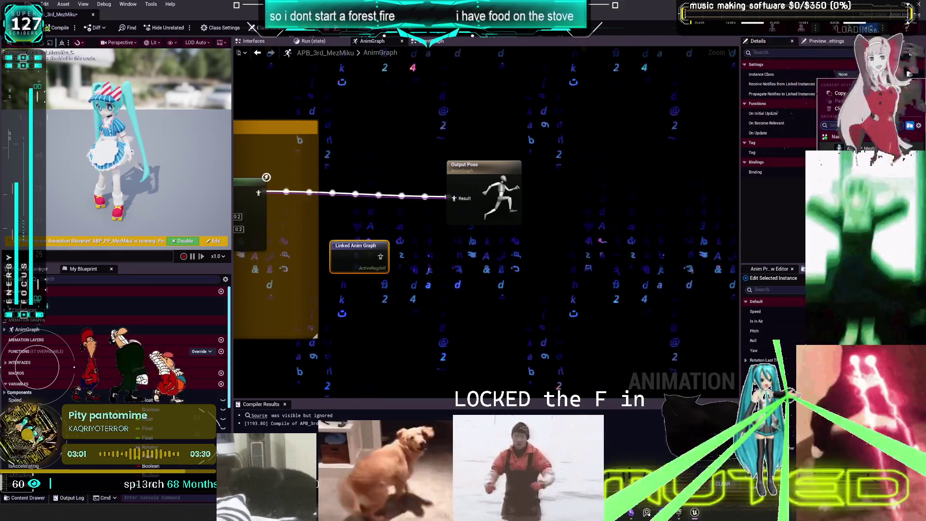
click(467, 290)
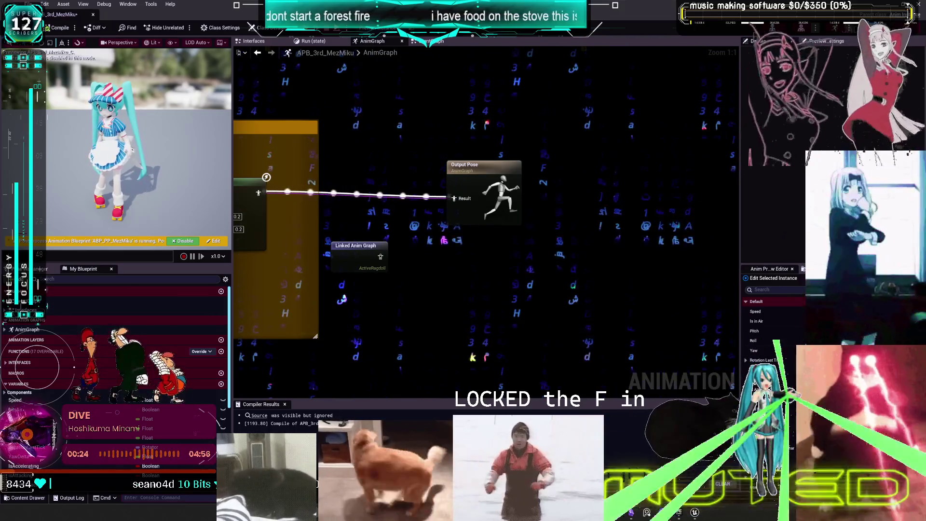
key(alt+Tab)
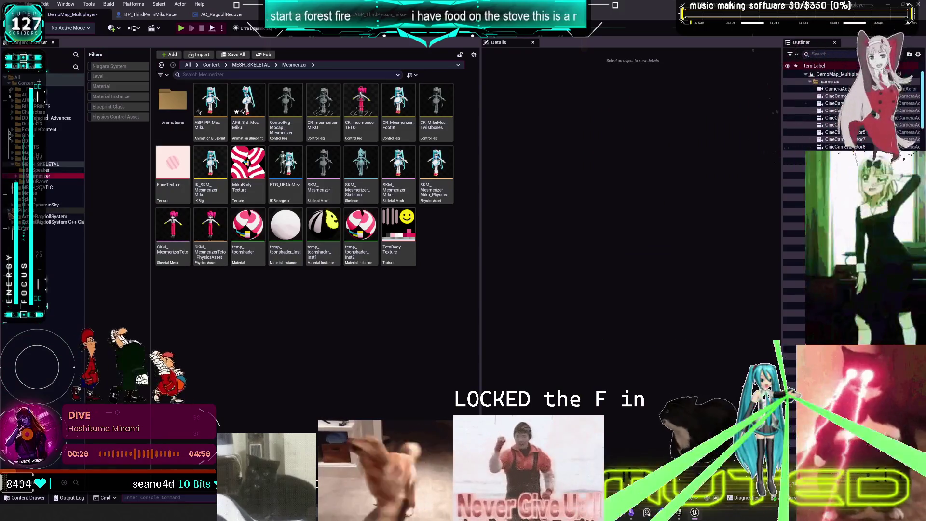
Step: In ActiveRagdollRecovery's mannequin Meshes folder, duplicate RTG_ragdoller and open RTG_ragdoller1
click(15, 222)
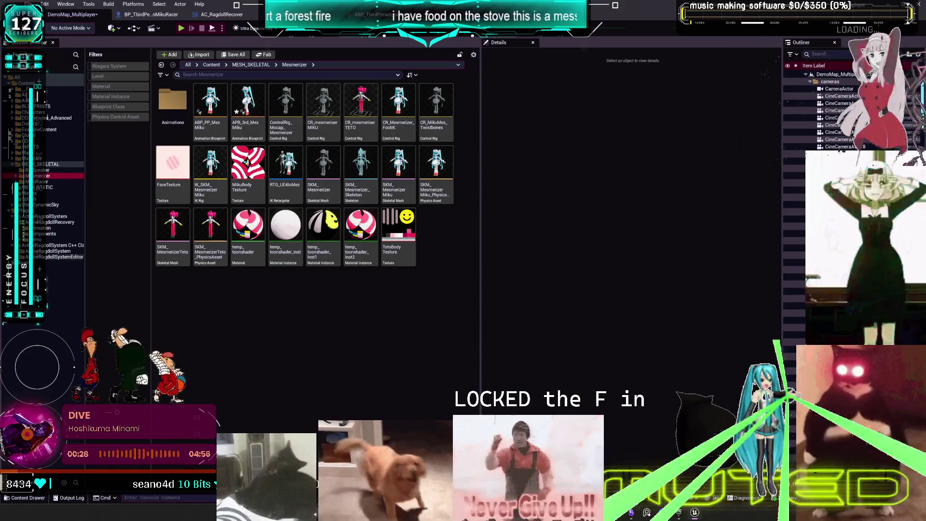
click(24, 251)
click(47, 252)
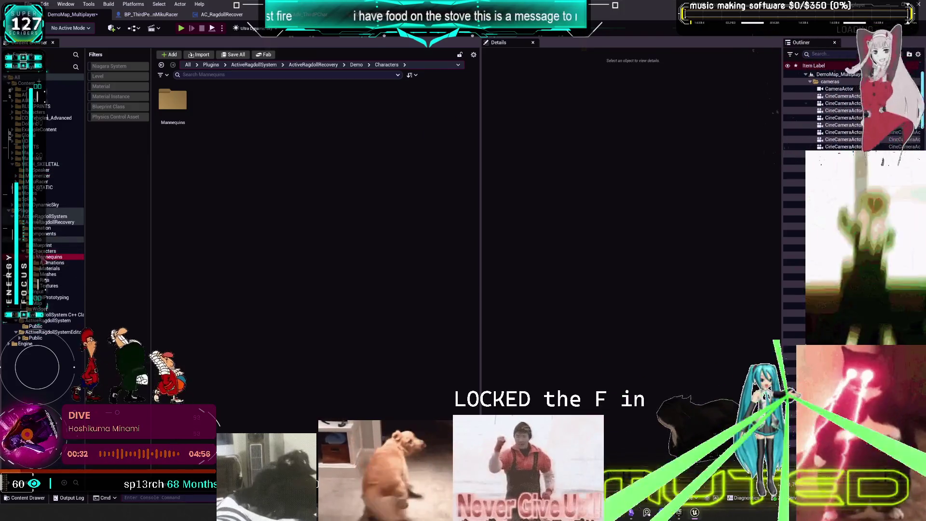
double_click(285, 102)
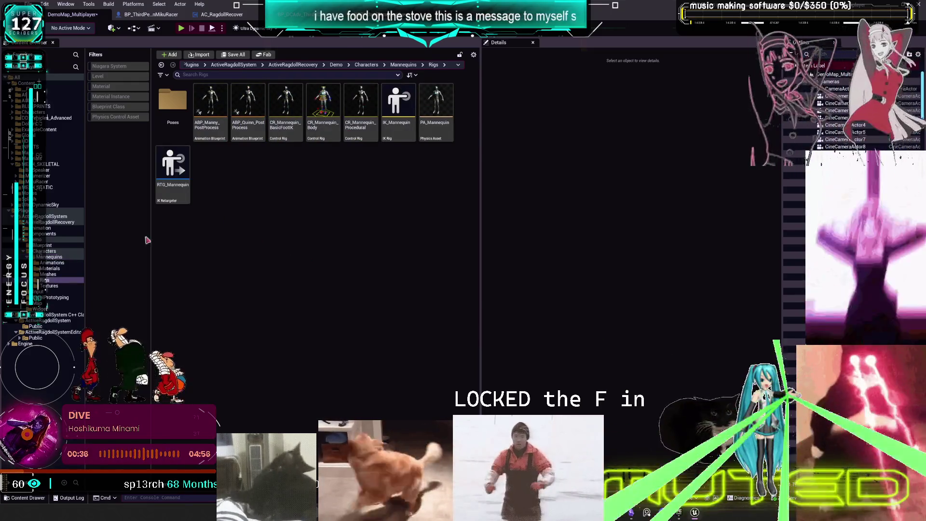
click(37, 218)
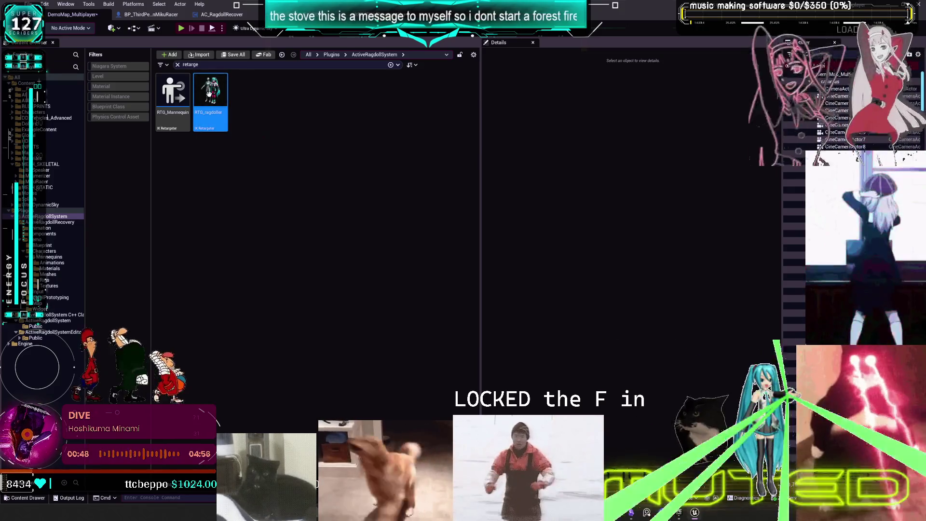
click(50, 274)
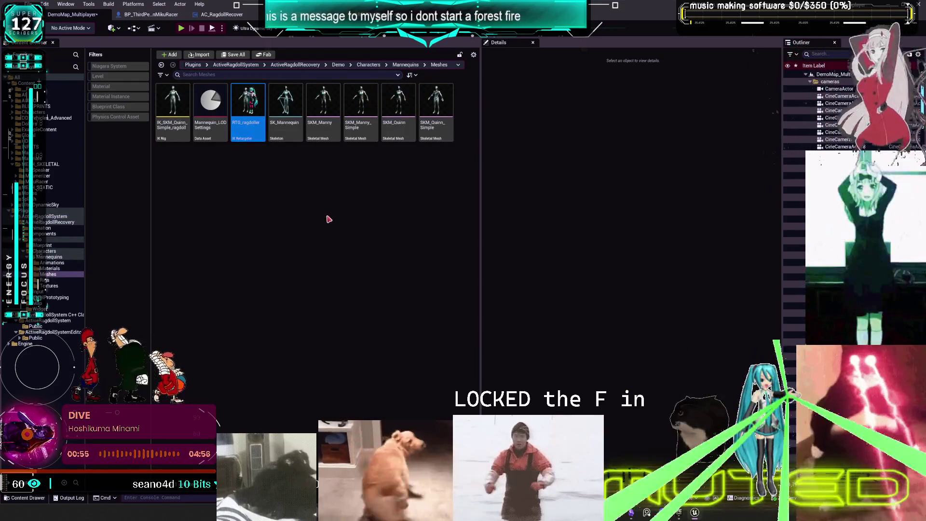
key(ctrl+d)
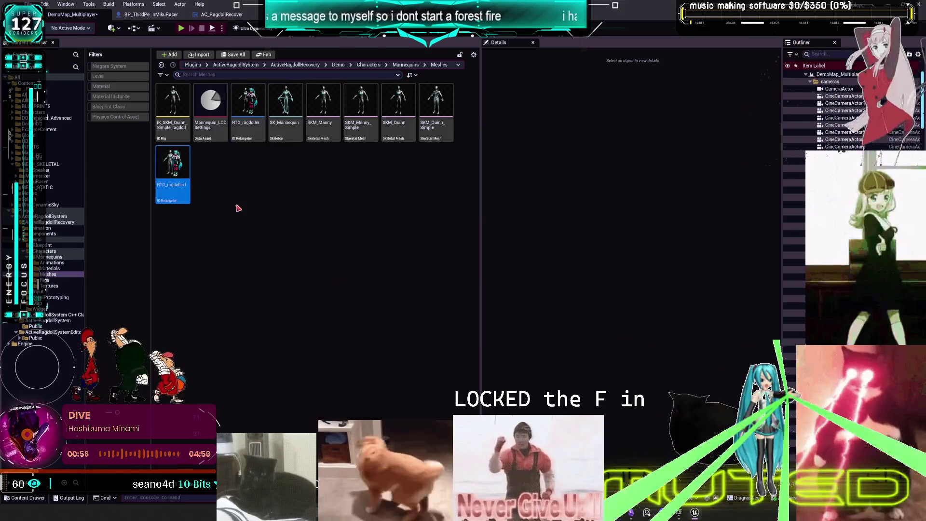
double_click(188, 174)
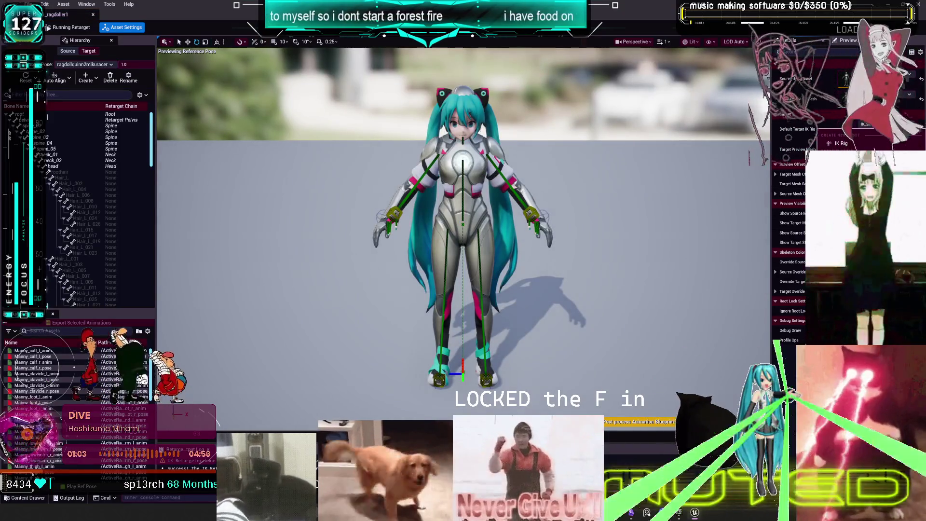
Step: Set Target IK Rig to IK_SKM_MesmerizerMiku and assign it to all ops
click(694, 304)
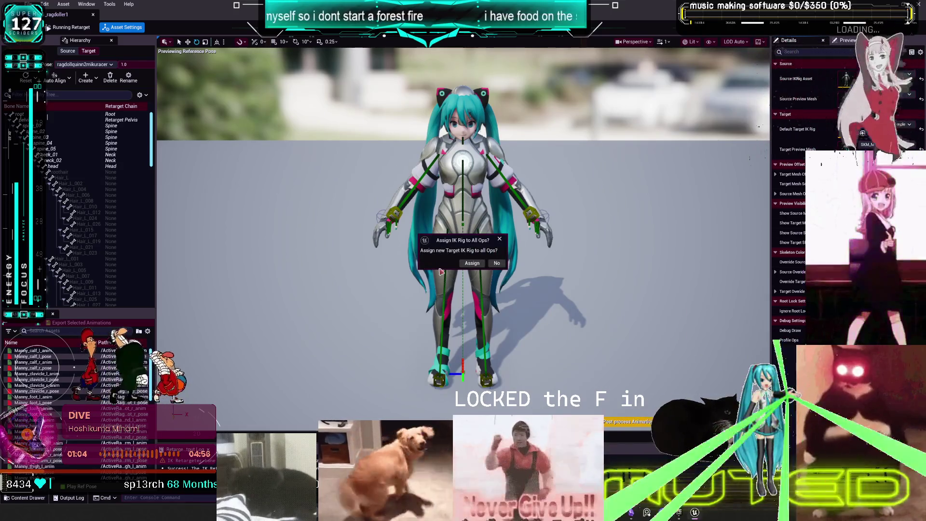
click(472, 263)
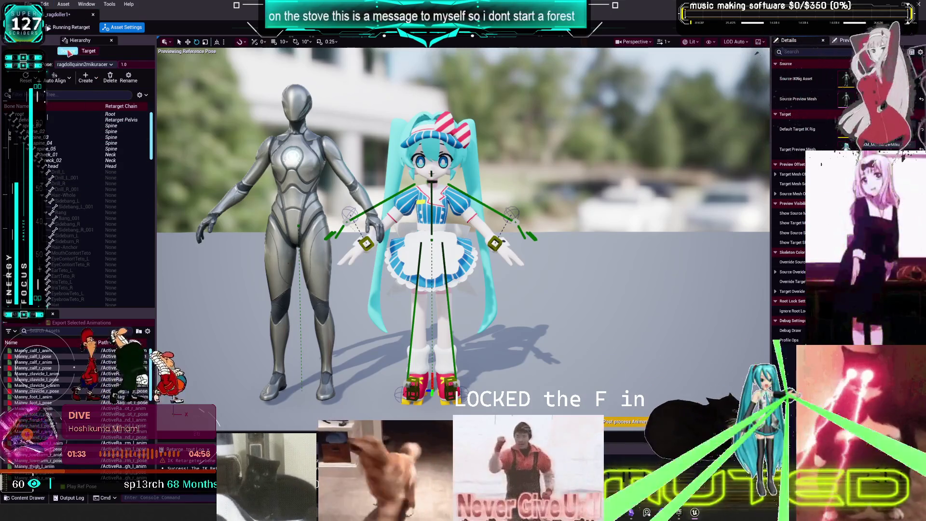
Step: Create a new target retarget pose named quinn2mezragdoller
click(84, 64)
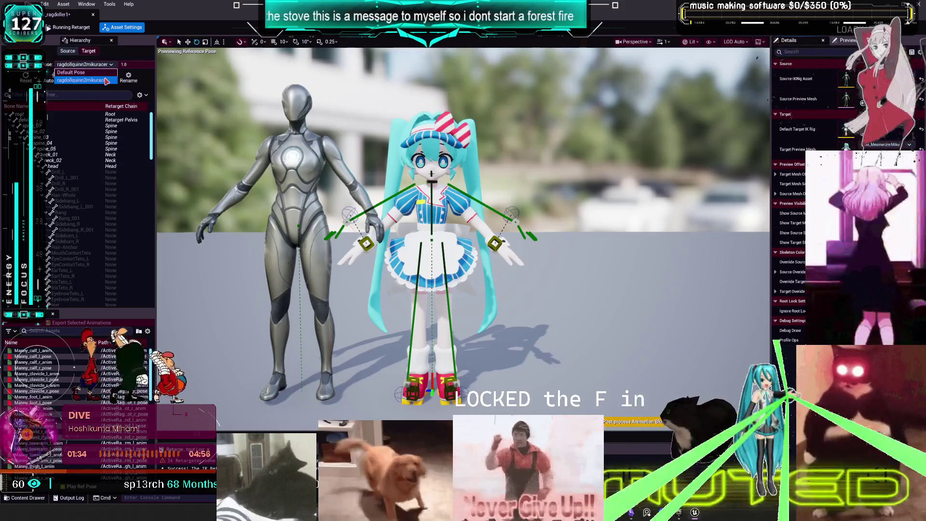
click(110, 83)
click(86, 77)
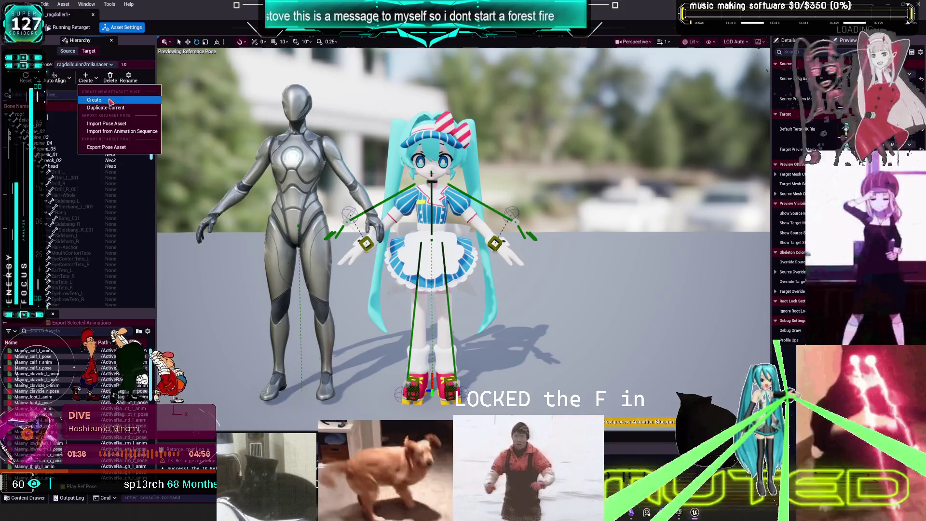
click(110, 100)
shift+click(441, 250)
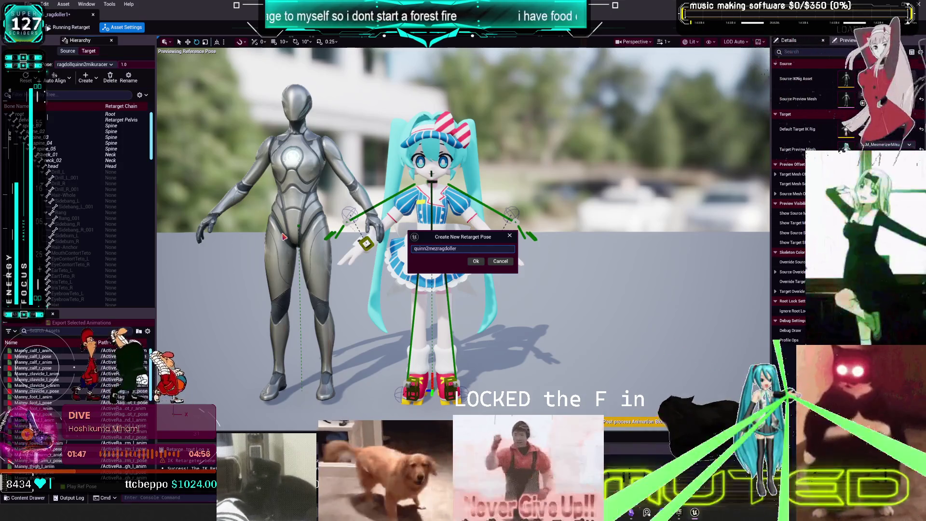
click(476, 261)
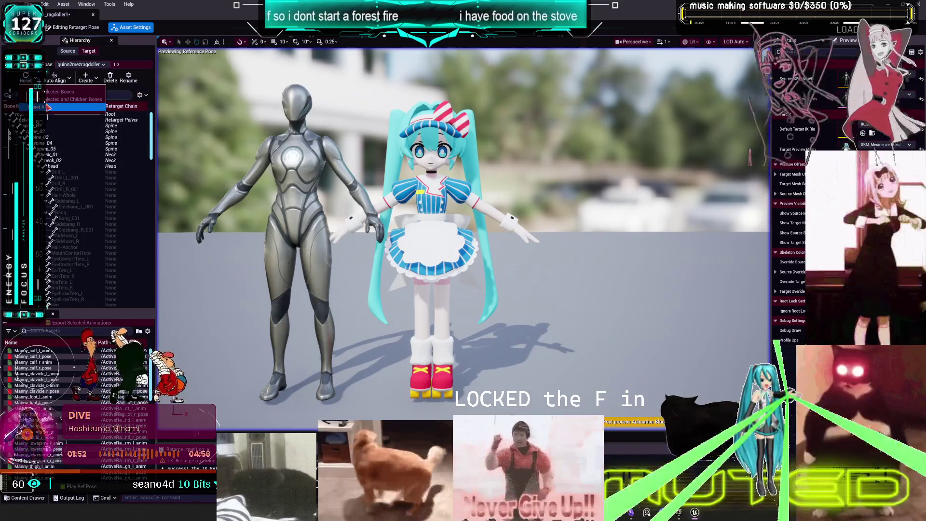
Step: Filter the bone list to chained bones and auto-align both legs to the mannequin
scroll(53, 116, down, 15)
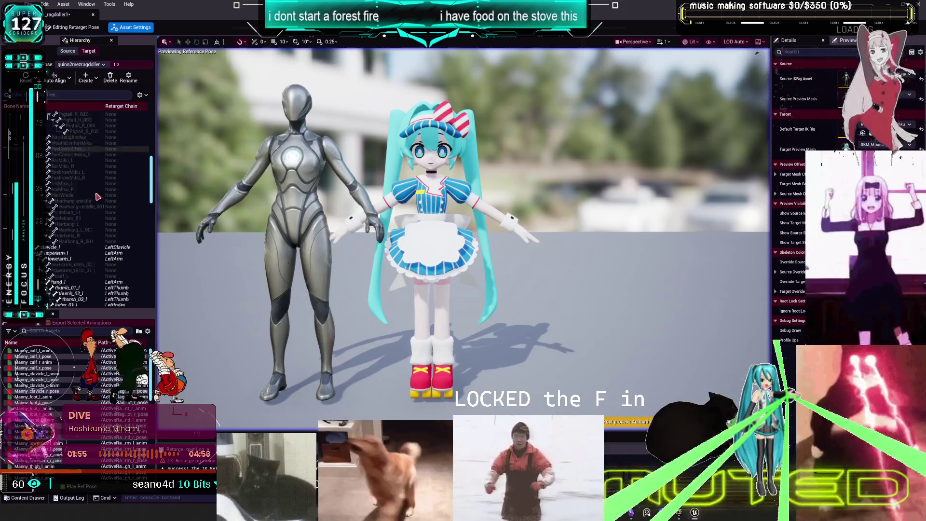
click(139, 95)
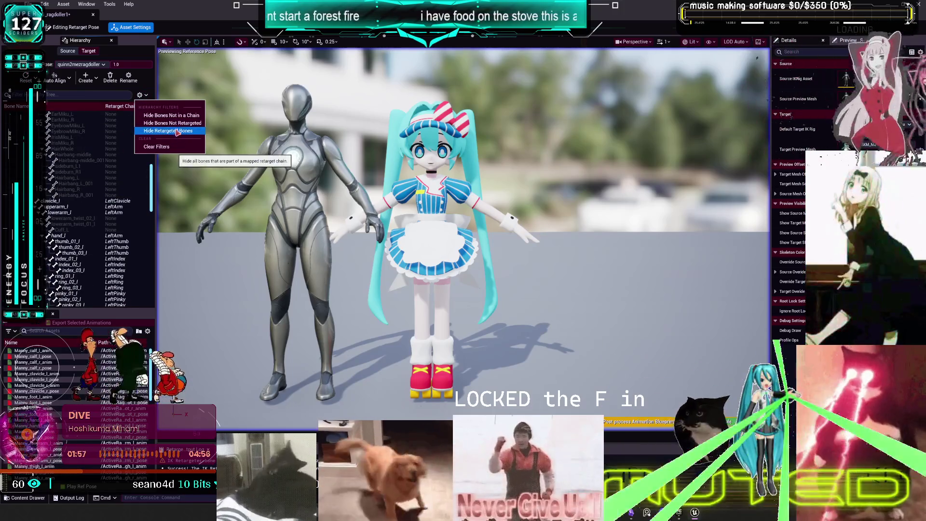
click(178, 127)
scroll(69, 176, up, 5)
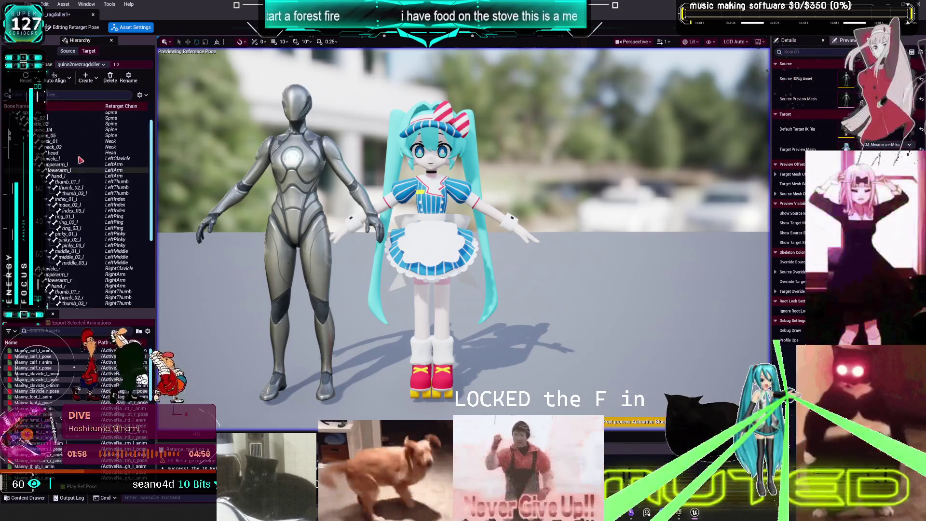
scroll(69, 177, down, 5)
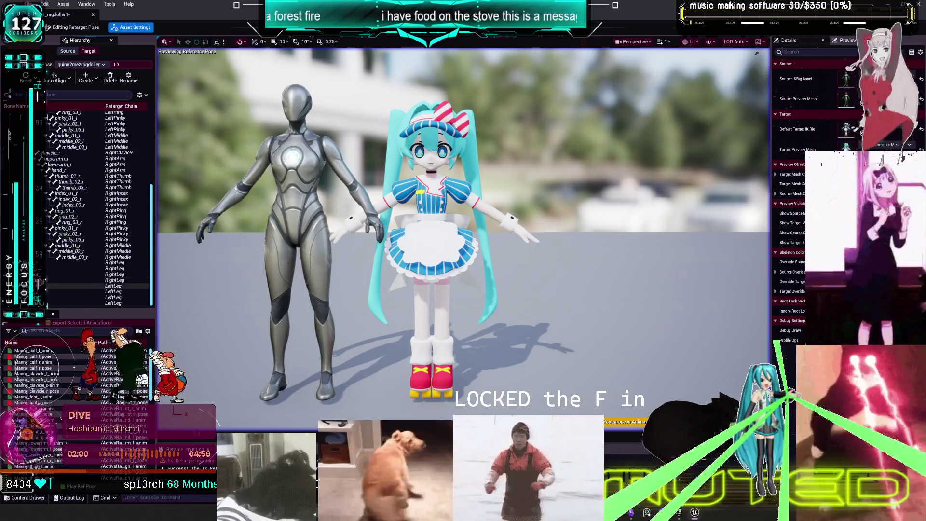
click(45, 263)
shift+click(46, 304)
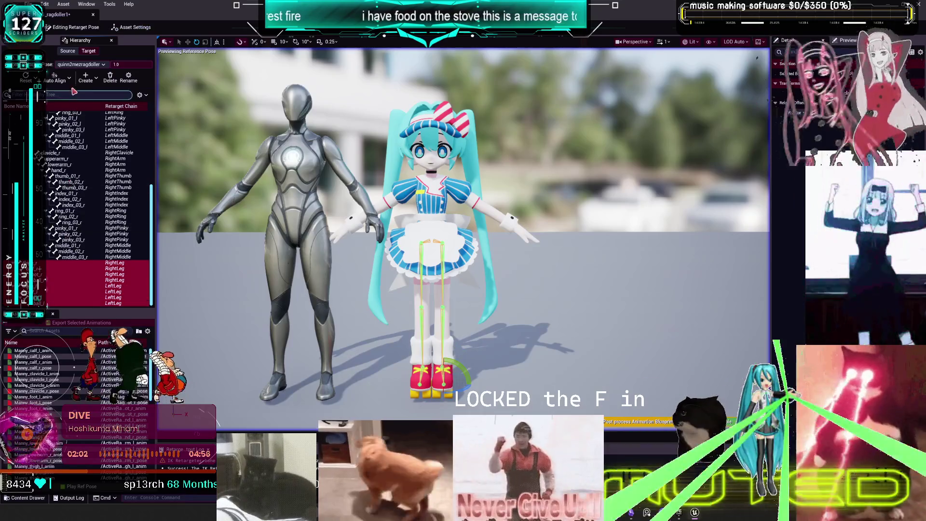
click(56, 77)
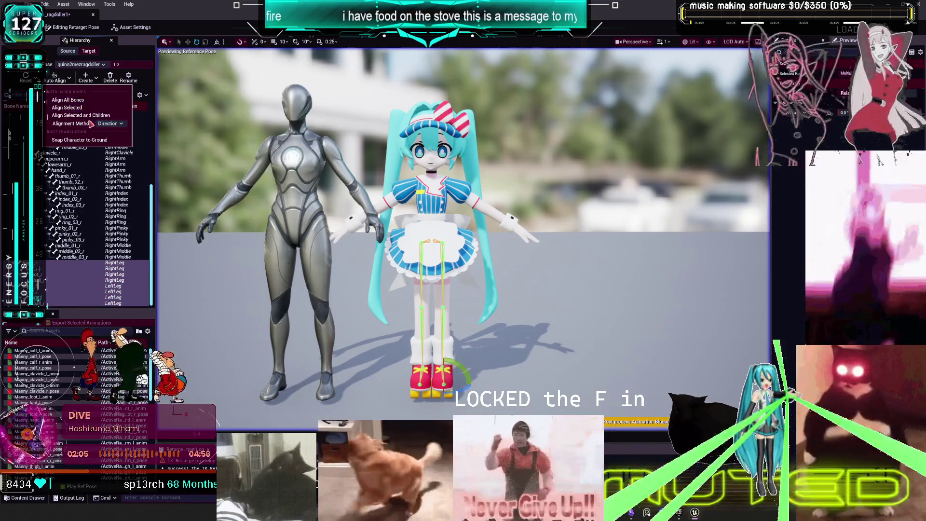
click(73, 102)
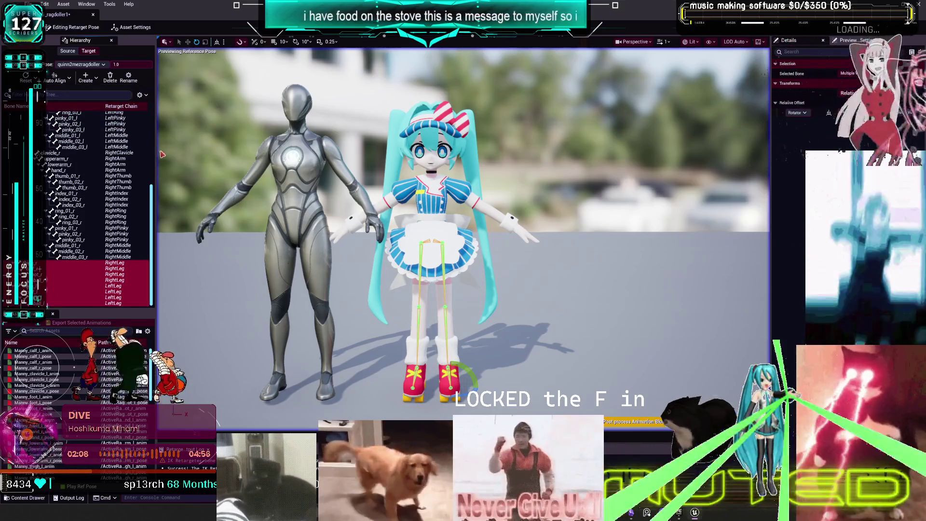
Step: Select both arm chains including clavicles and auto-align them to the mannequin
scroll(62, 137, up, 8)
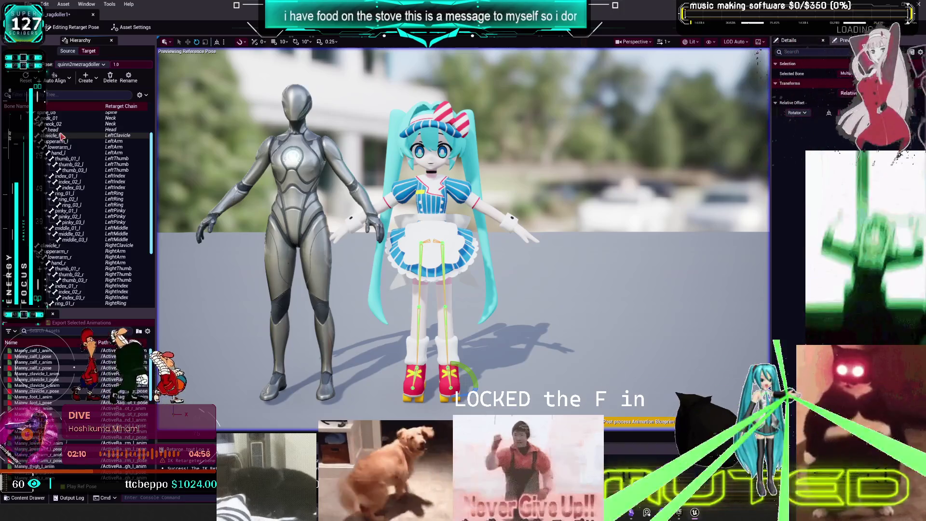
click(61, 137)
shift+click(58, 153)
scroll(63, 193, down, 3)
ctrl+click(54, 211)
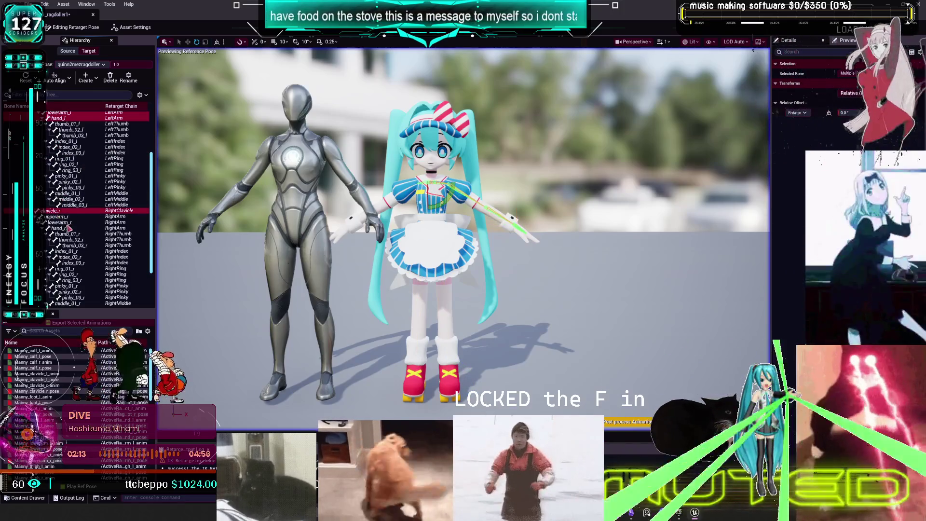
ctrl+click(67, 223)
ctrl+click(69, 216)
click(57, 78)
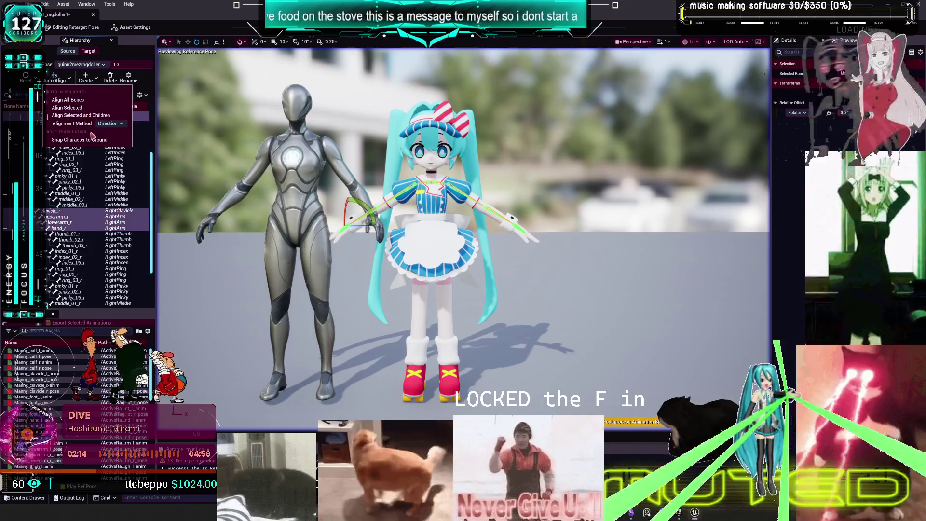
click(85, 108)
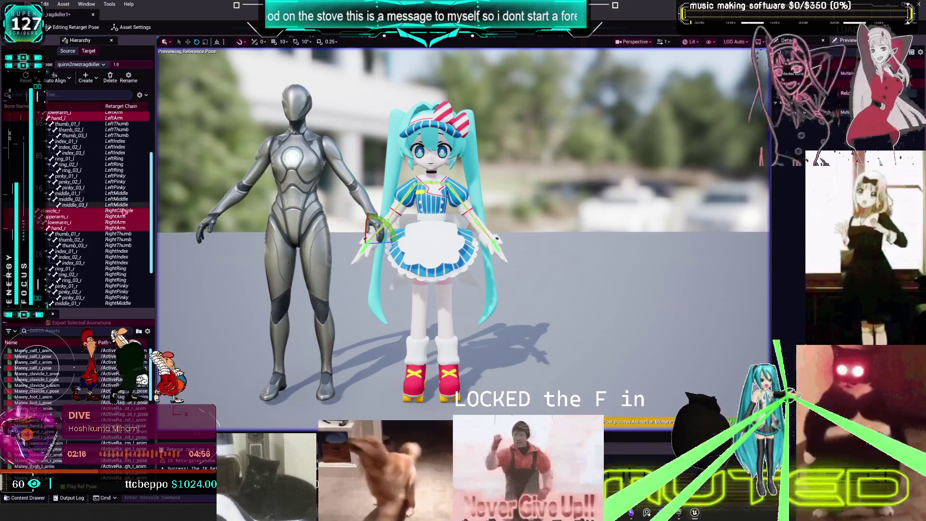
Step: Select the left and right finger bones and auto-align them to the mannequin
click(73, 205)
scroll(73, 193, down, 3)
shift+click(65, 118)
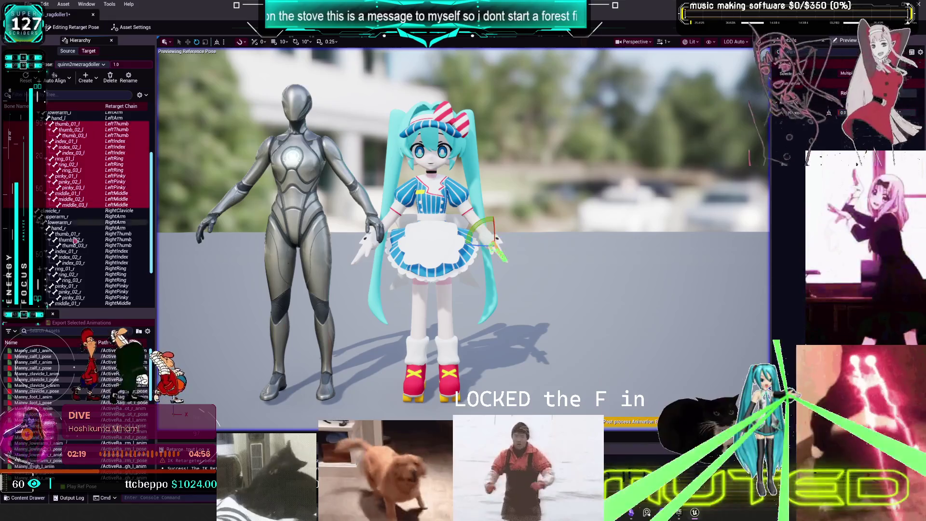
ctrl+click(67, 175)
shift+click(75, 257)
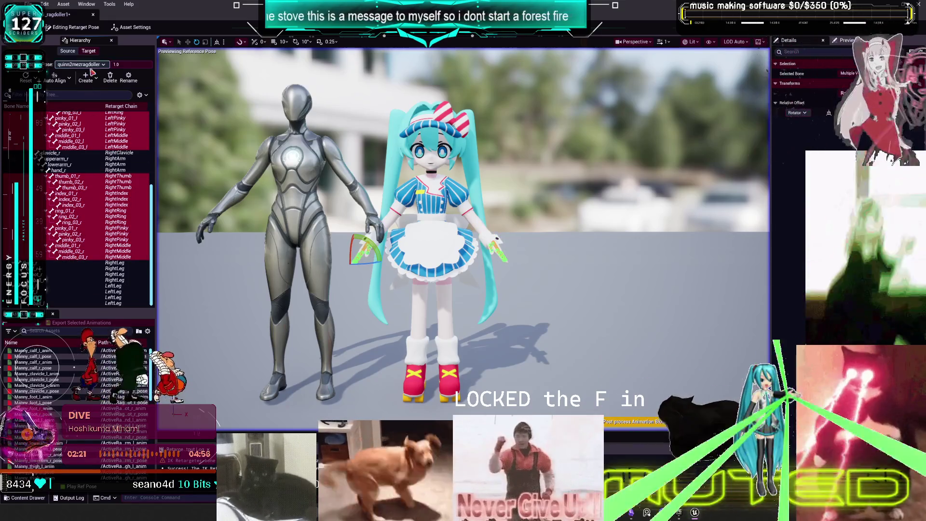
click(87, 78)
click(71, 79)
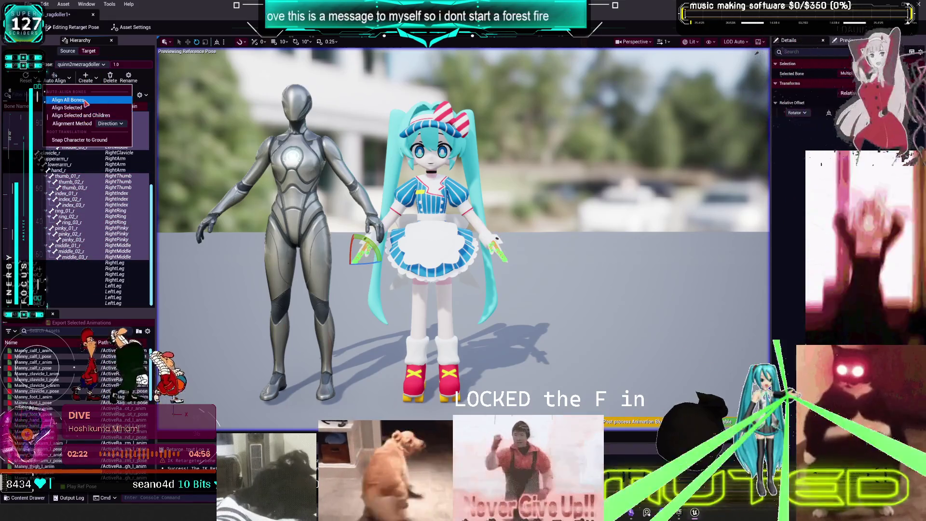
click(82, 110)
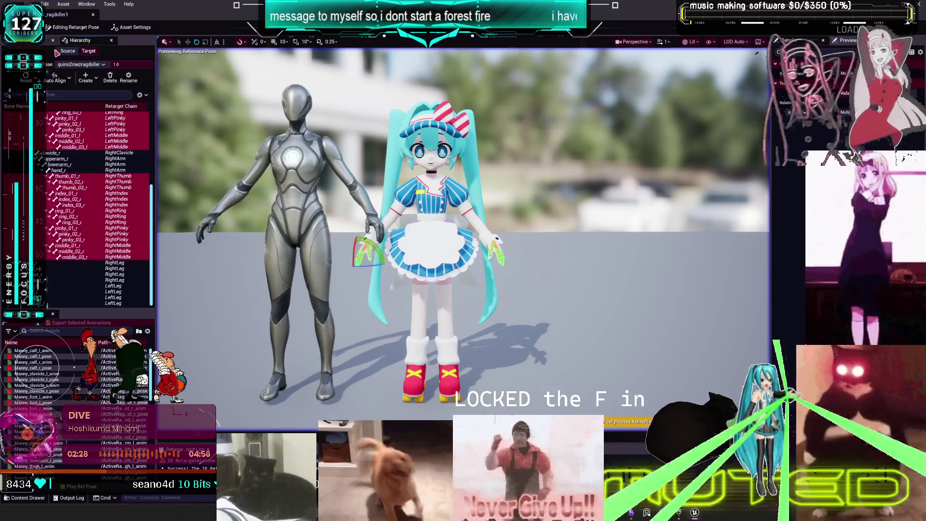
click(67, 51)
Step: Review the Pin Bones, Root Motion and Floor Constraint ops in the retargeter's op stack
click(43, 42)
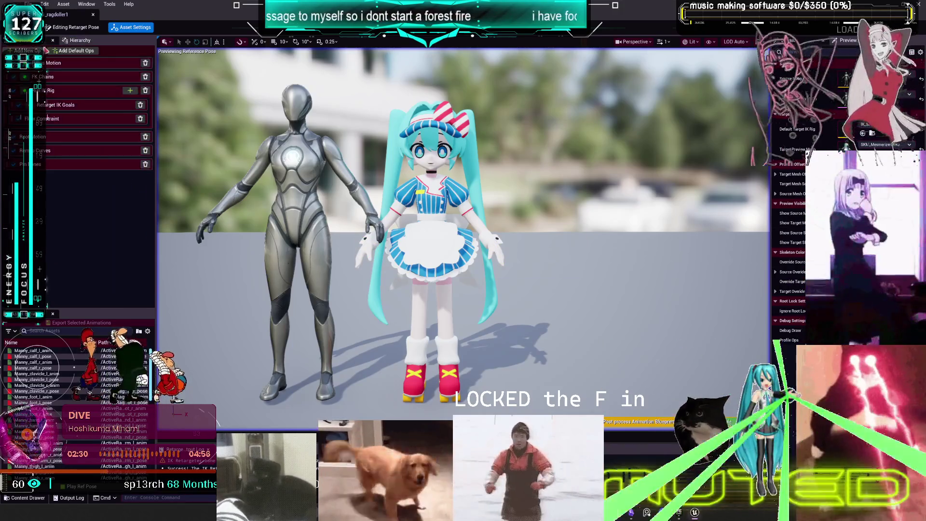
click(118, 164)
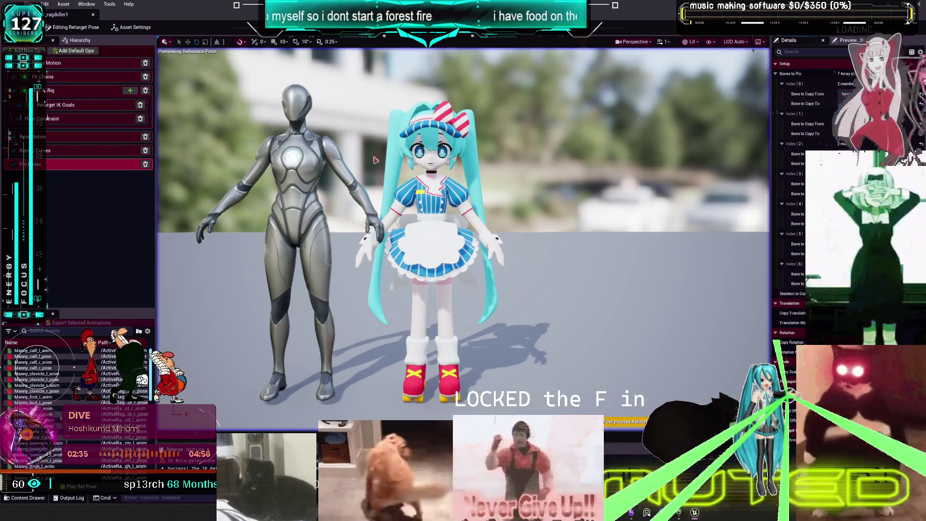
click(42, 152)
click(53, 139)
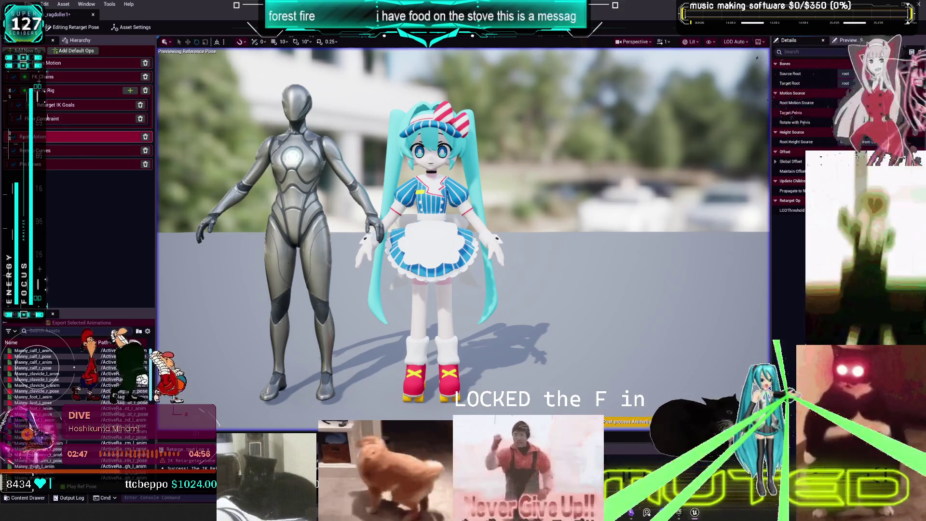
click(615, 180)
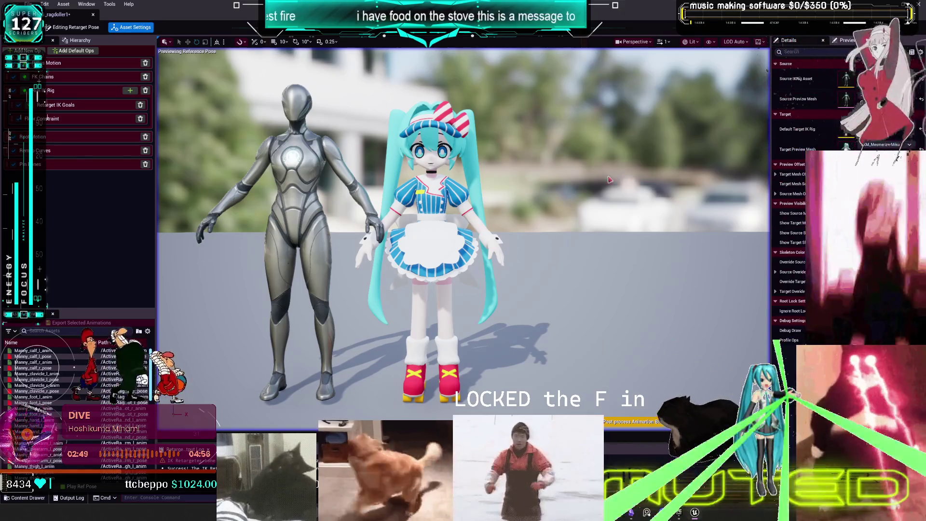
click(72, 153)
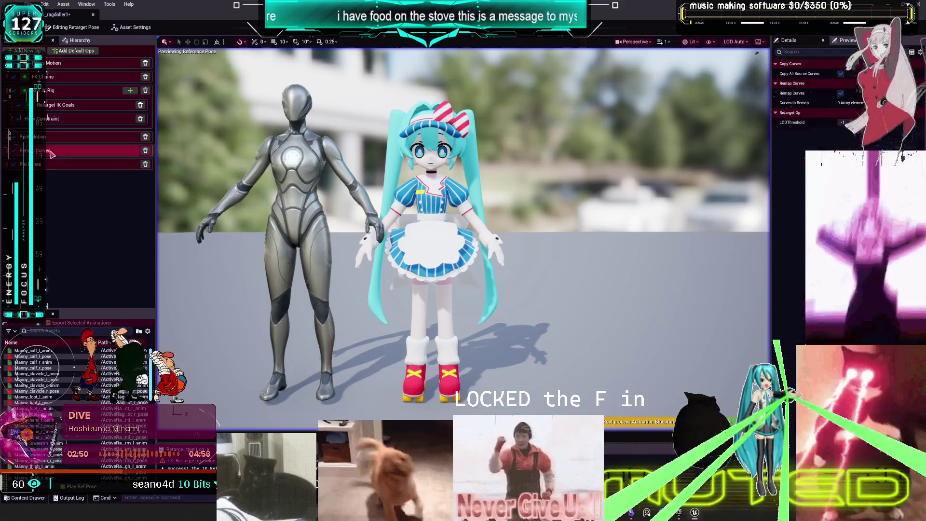
click(53, 139)
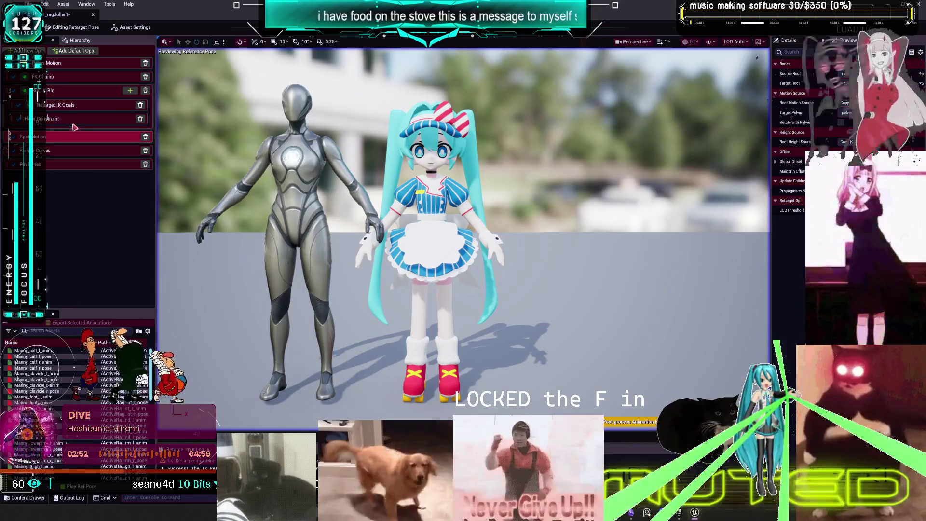
click(75, 119)
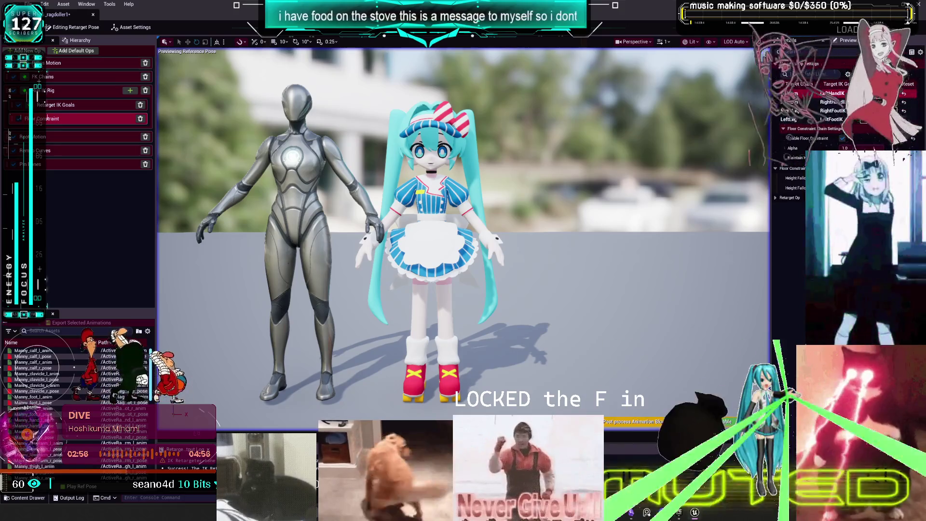
key(alt+Tab)
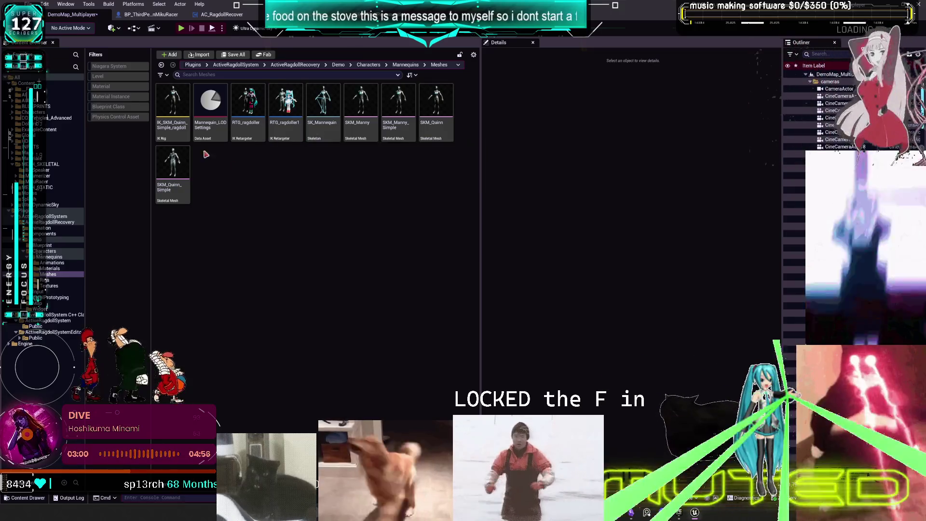
Step: Go to the ActiveRagdollRecovery Animation folder and bring up ABP_ActiveRagdoll's context menu
click(49, 263)
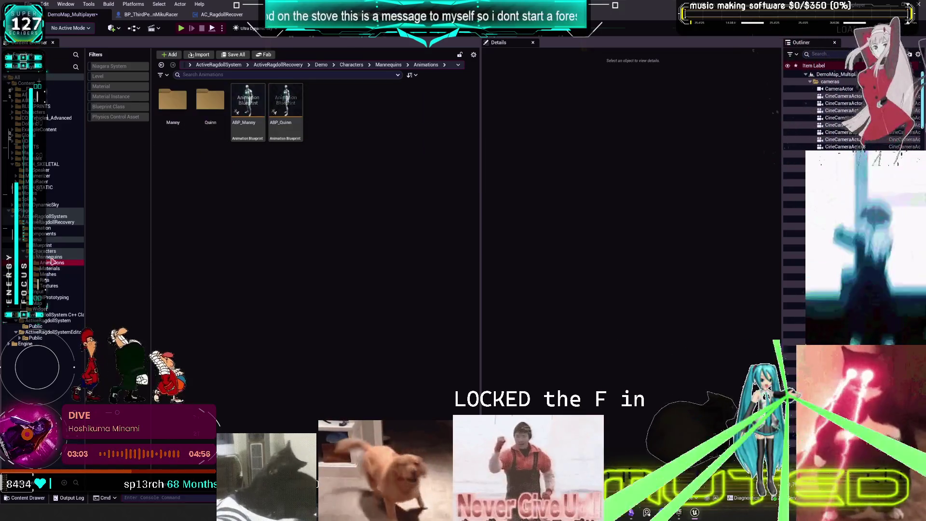
click(48, 228)
right_click(182, 108)
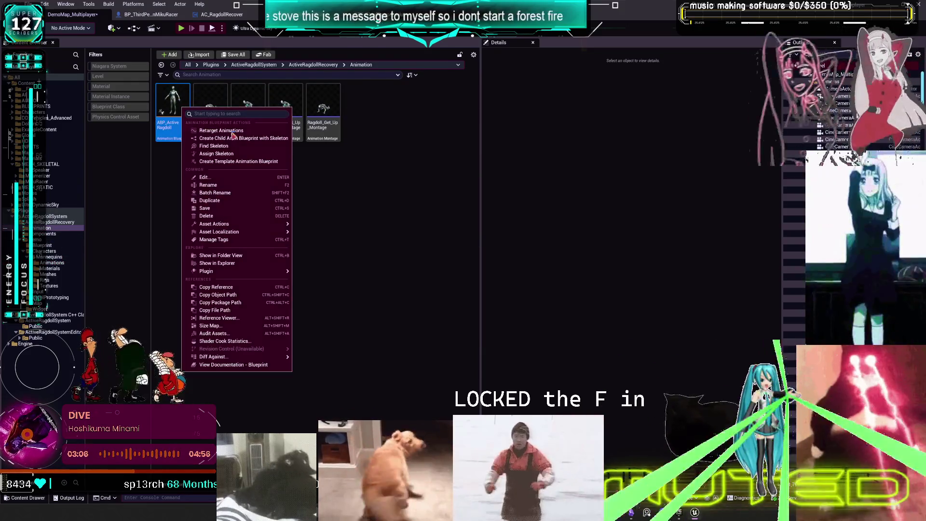
Step: Retarget onto SKM_MesmerizerMiku using RTG_ragdoller1 instead of an auto-generated retargeter
click(226, 131)
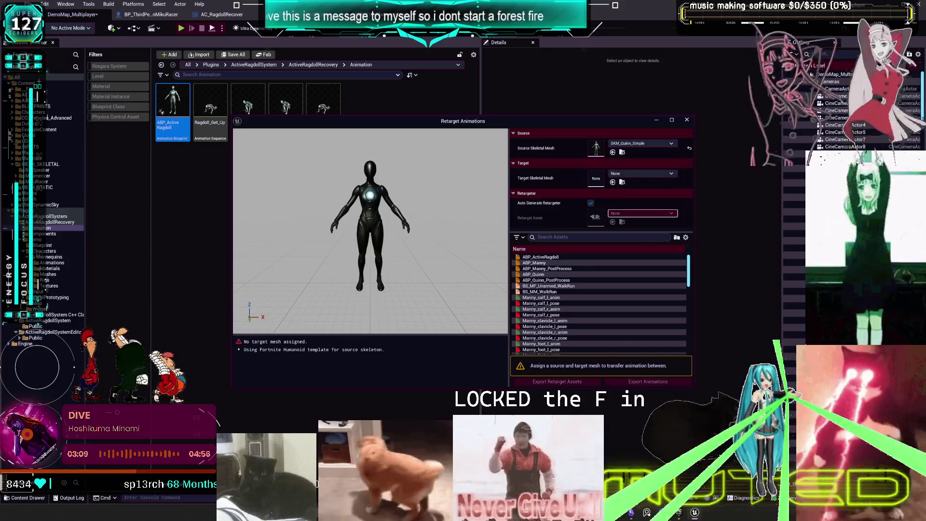
click(642, 173)
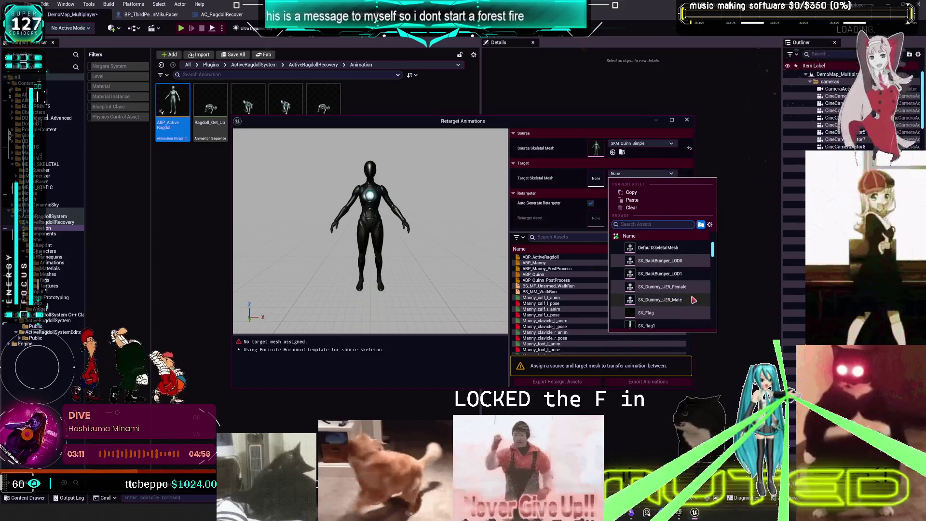
text(m)
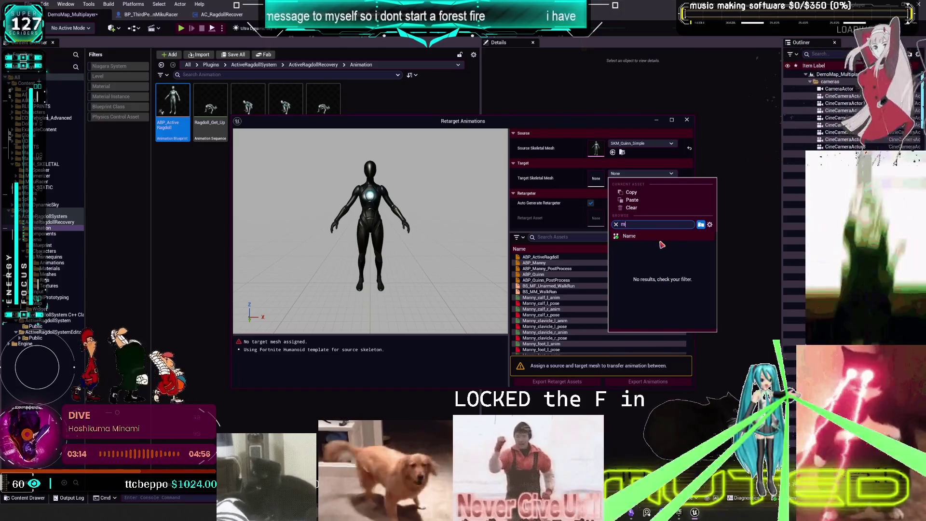
text(ezu)
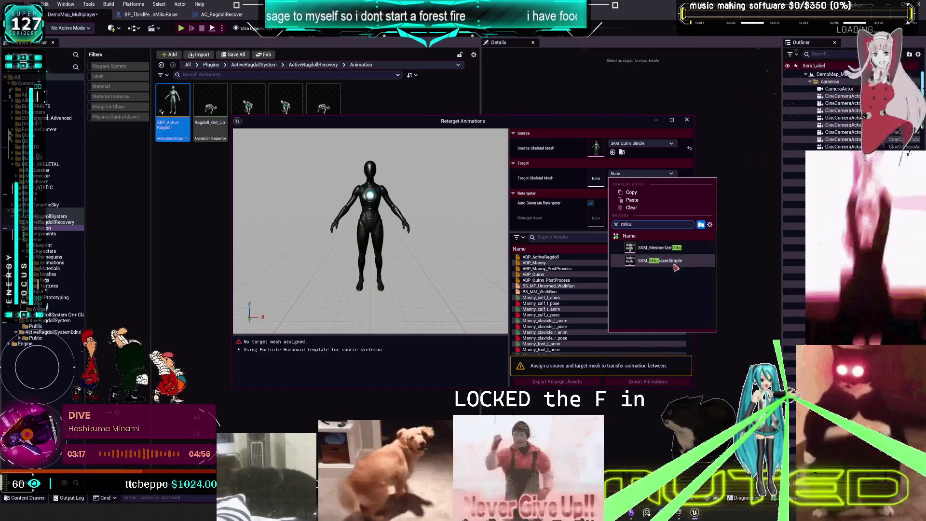
click(677, 248)
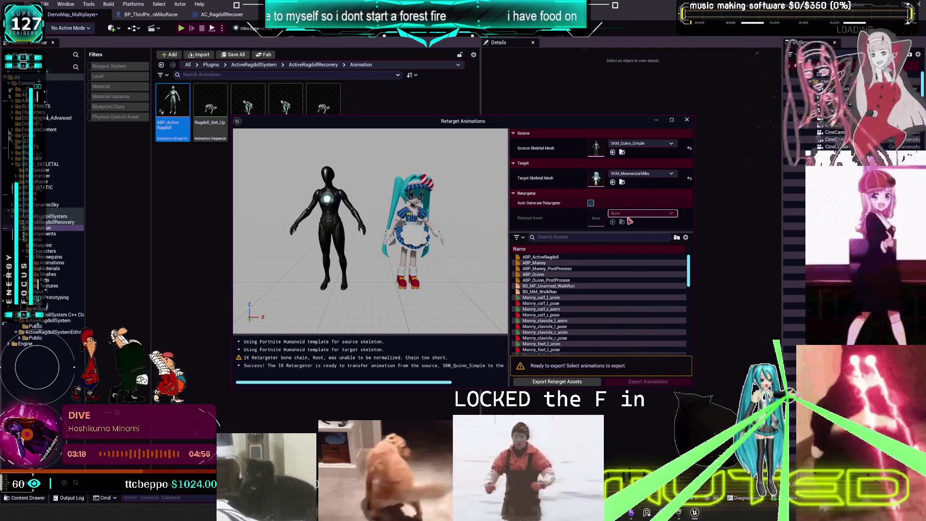
click(590, 202)
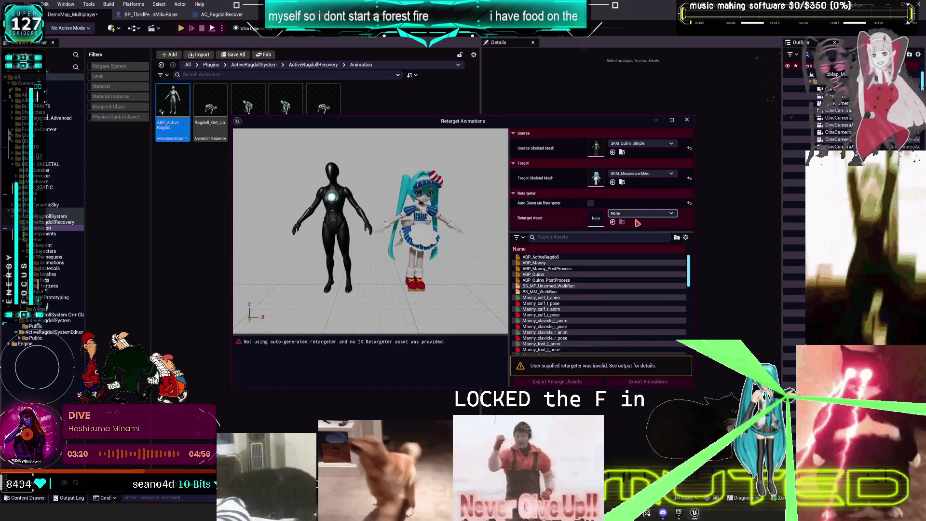
click(640, 213)
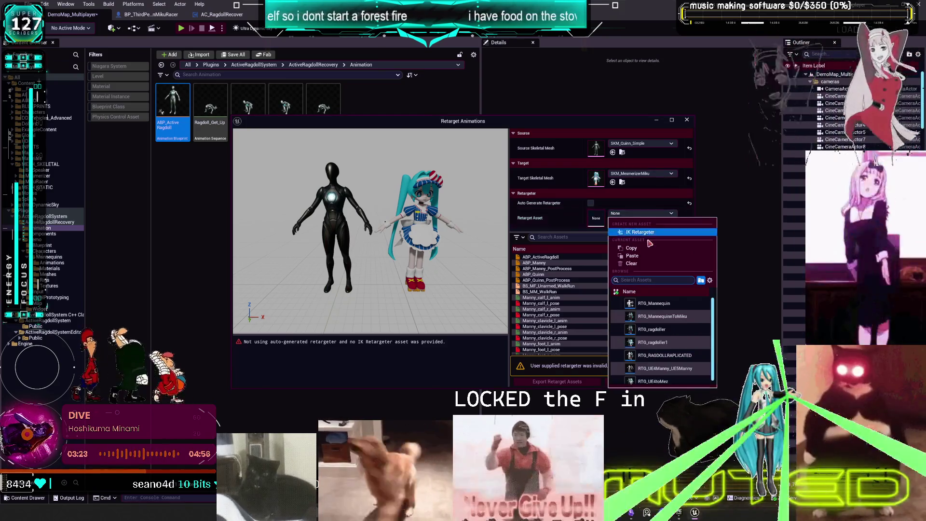
text(oller)
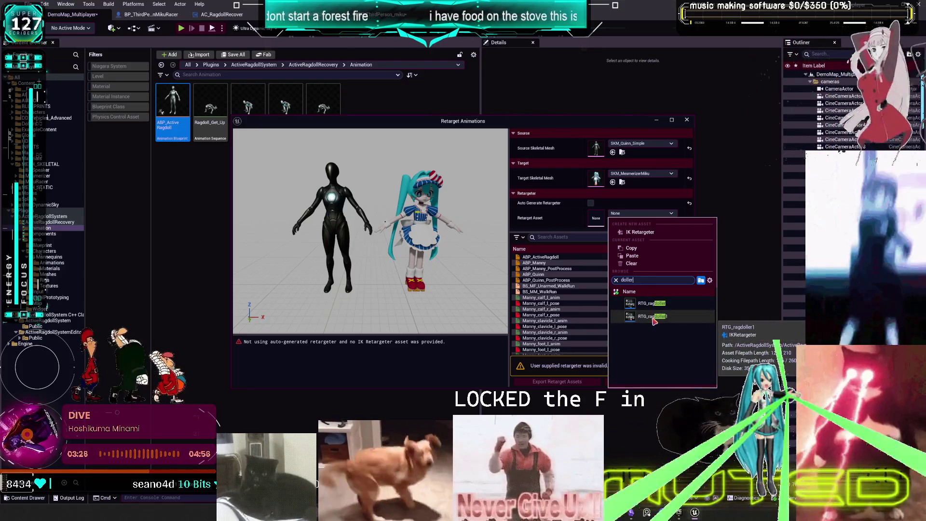
click(654, 317)
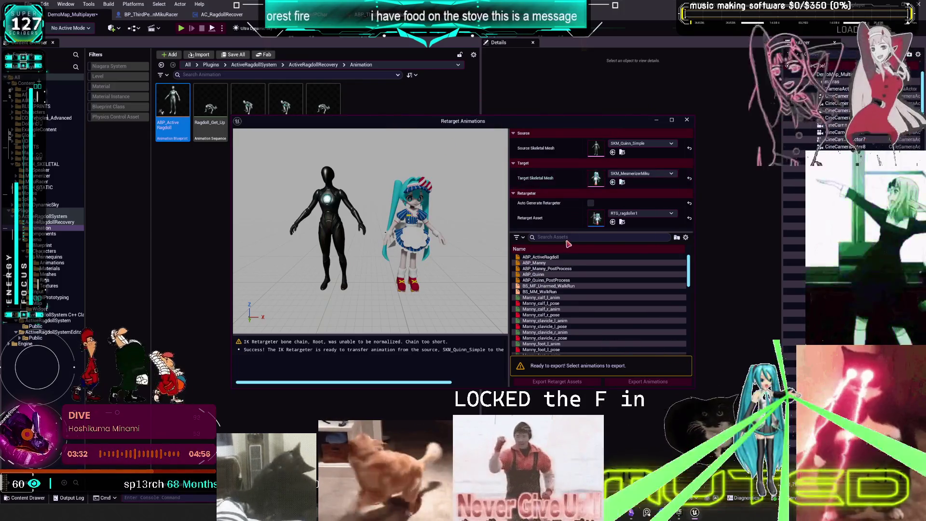
Step: Select the Ragdoll_Get_Up animation and begin exporting the selected animations
scroll(587, 280, down, 10)
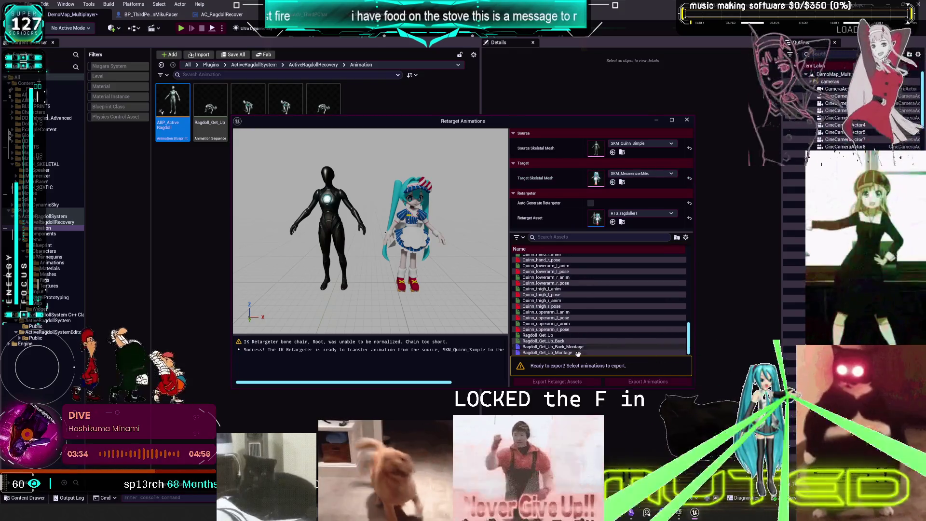
click(549, 346)
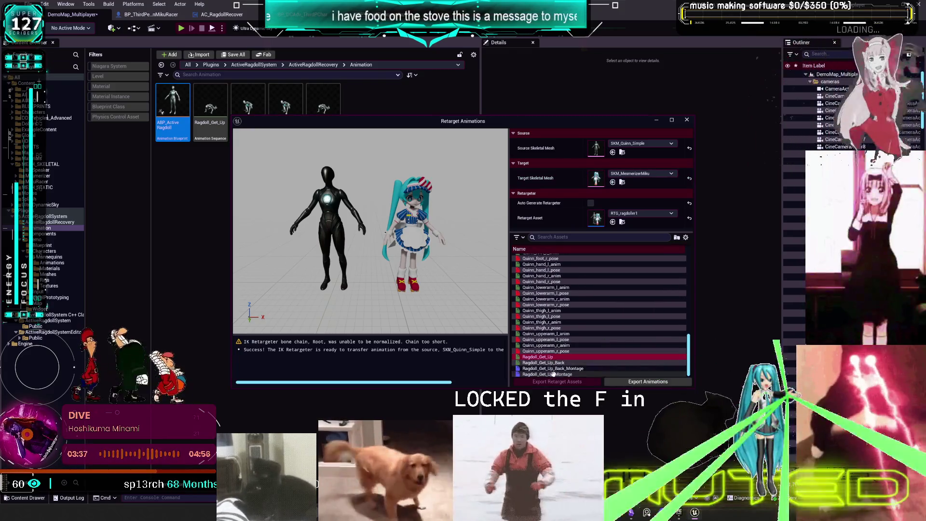
scroll(584, 301, up, 10)
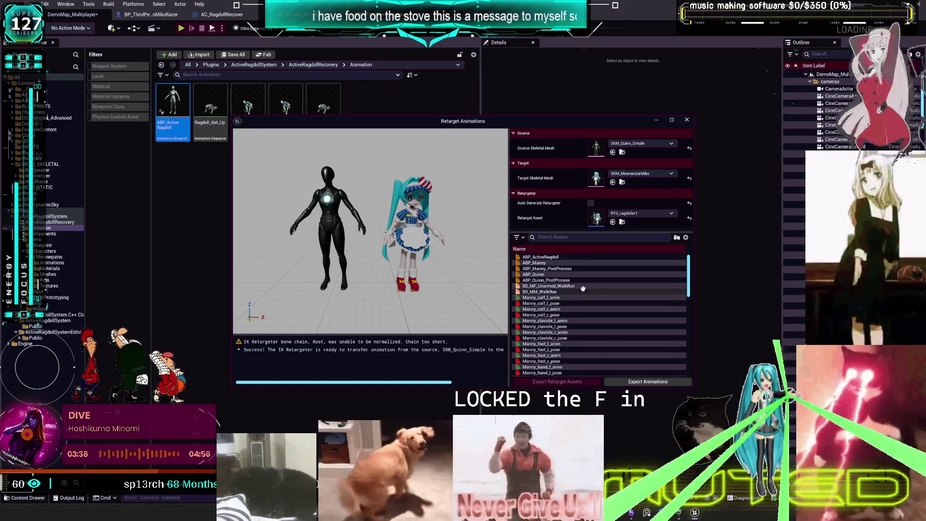
scroll(584, 302, up, 3)
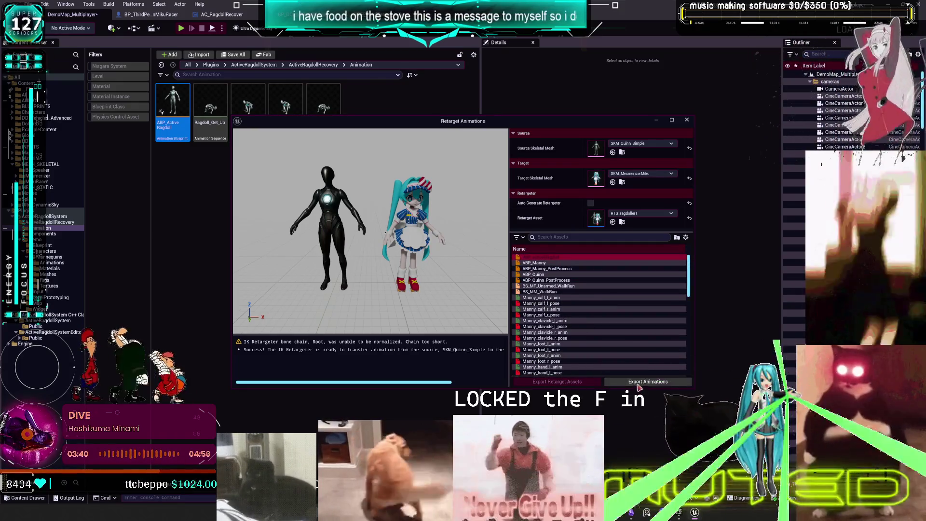
click(648, 381)
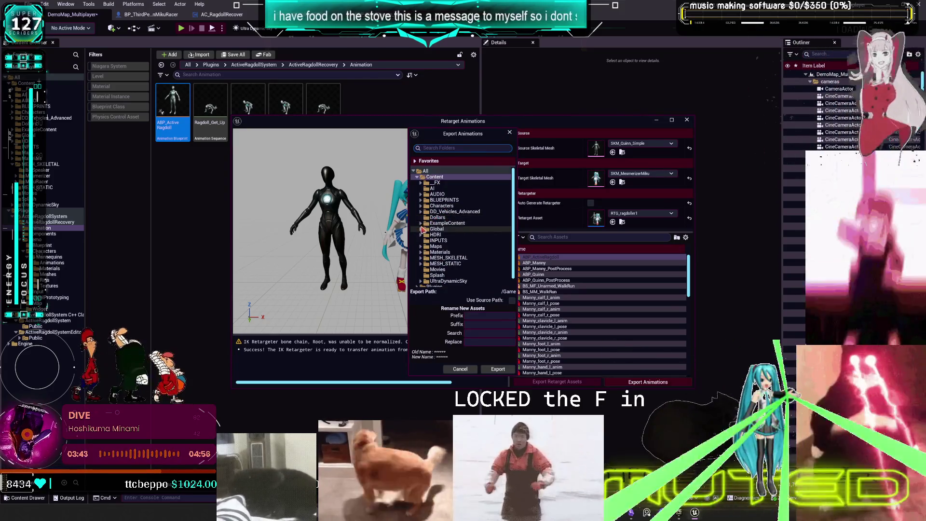
Step: Export to MESH_SKELETAL/Mesmerizer with the default batch options, then close the retargeting window
click(421, 259)
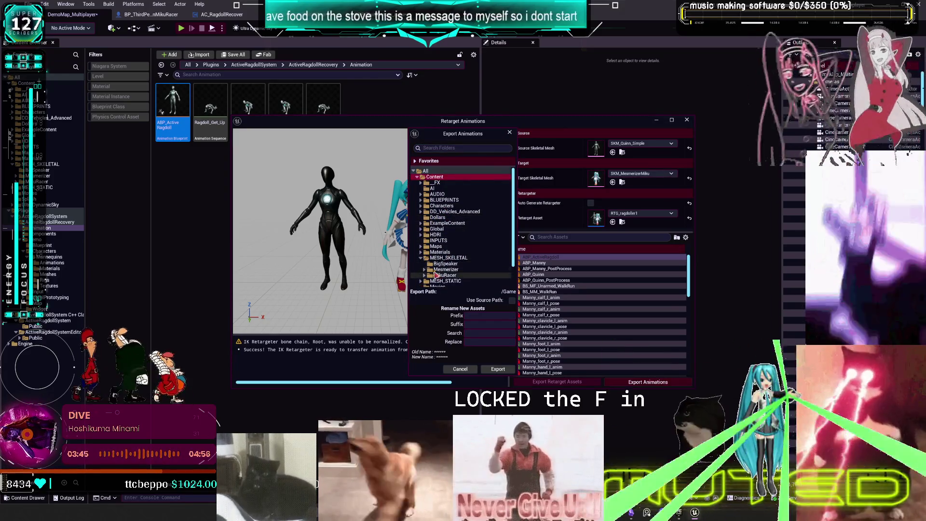
double_click(445, 269)
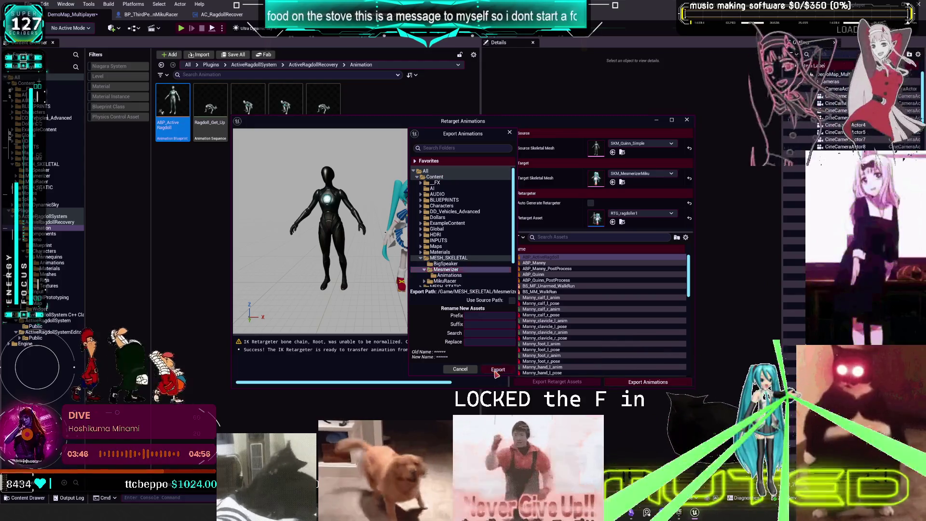
click(497, 371)
click(514, 292)
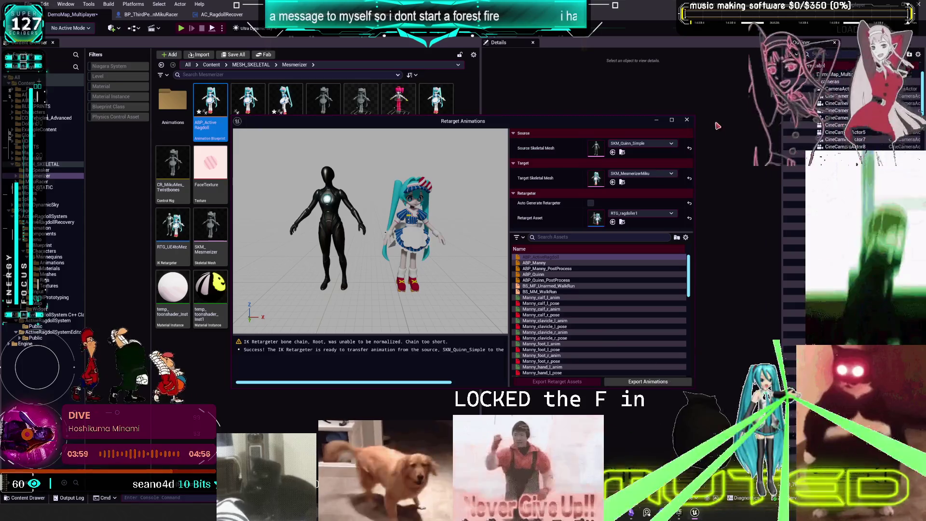
click(687, 120)
Step: Save all work, then open the ABP_ActiveRagdoll animation blueprint from the Content Browser
click(30, 4)
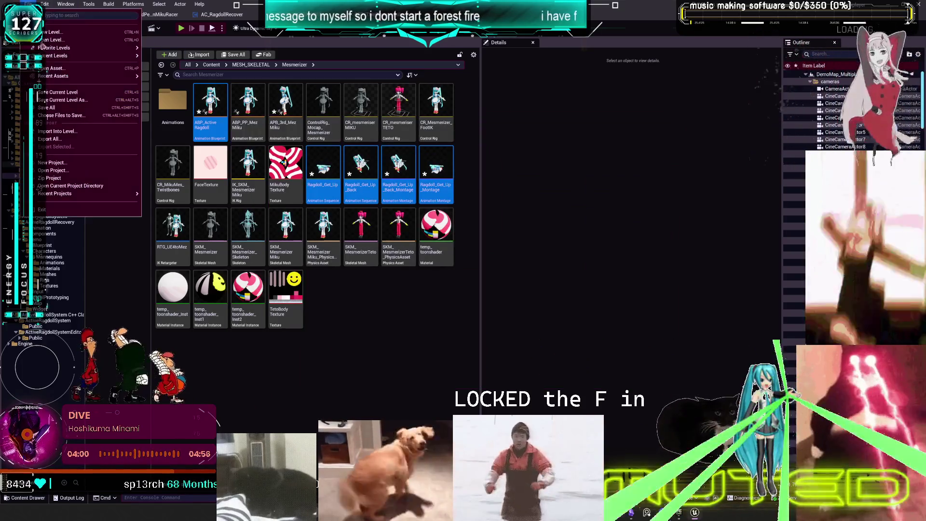
click(48, 107)
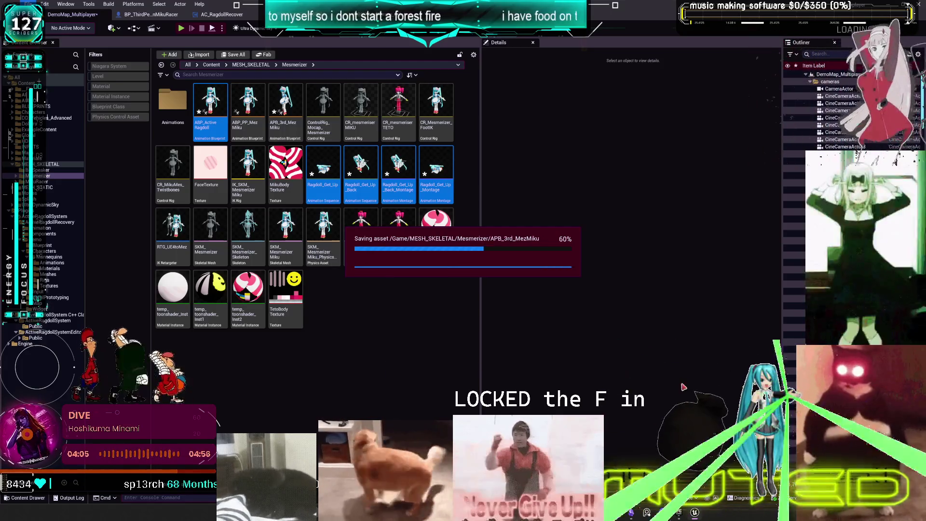
click(373, 294)
click(210, 103)
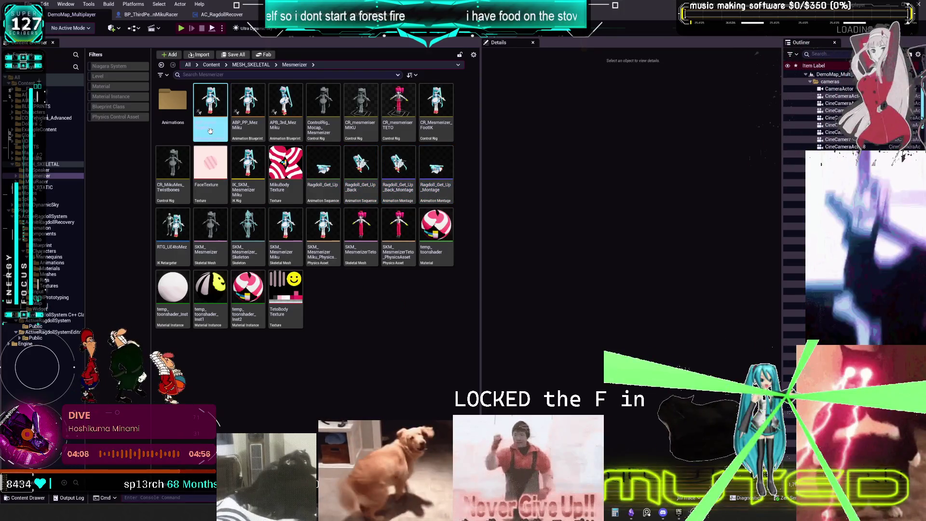
key(F2)
double_click(211, 104)
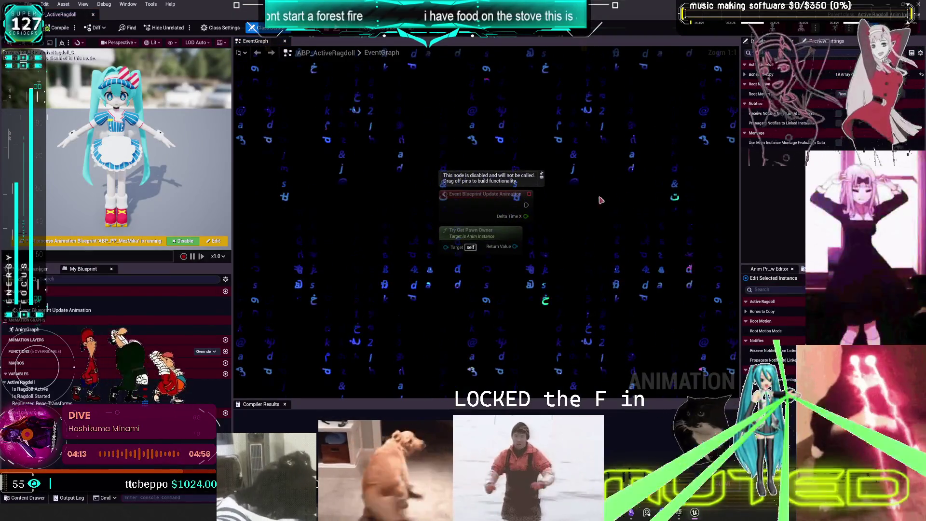
Step: Review ABP_ActiveRagdoll's Bones to Copy list and its event graph
click(746, 75)
scroll(798, 171, down, 3)
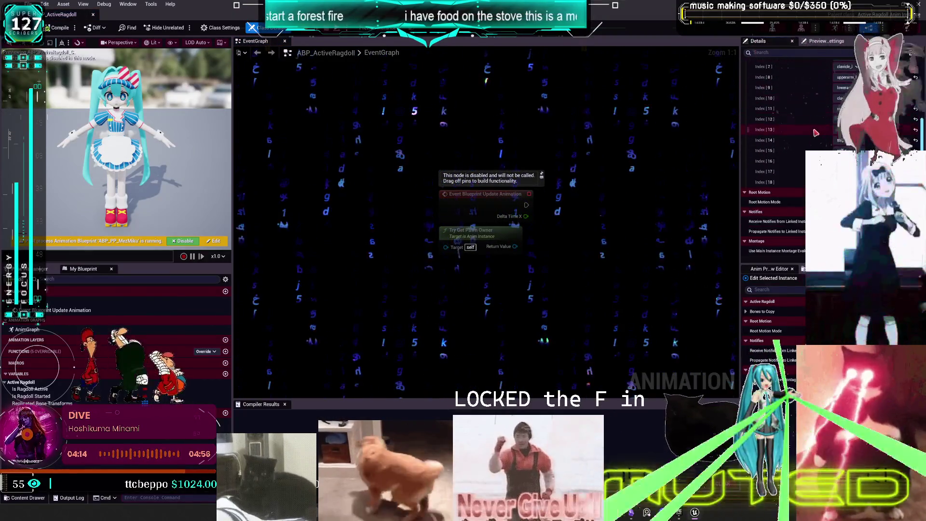
scroll(798, 170, up, 3)
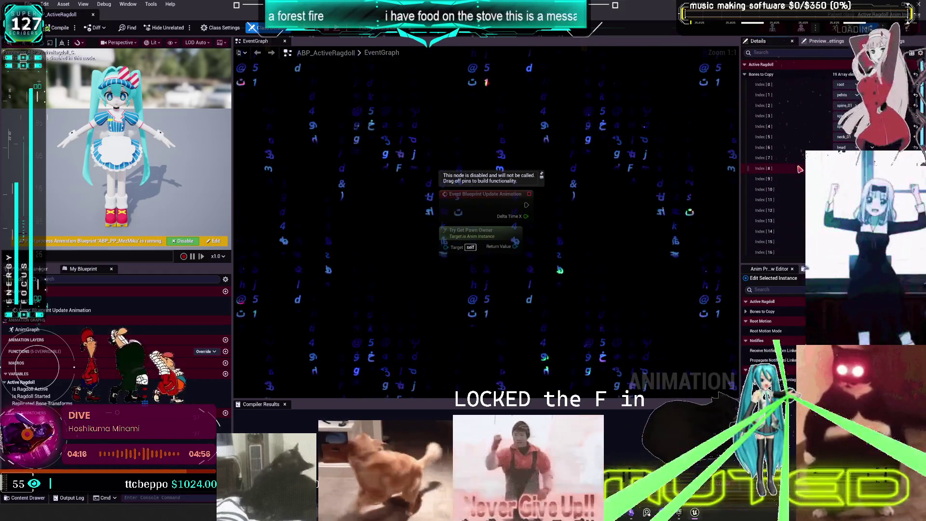
drag(533, 224, 403, 224)
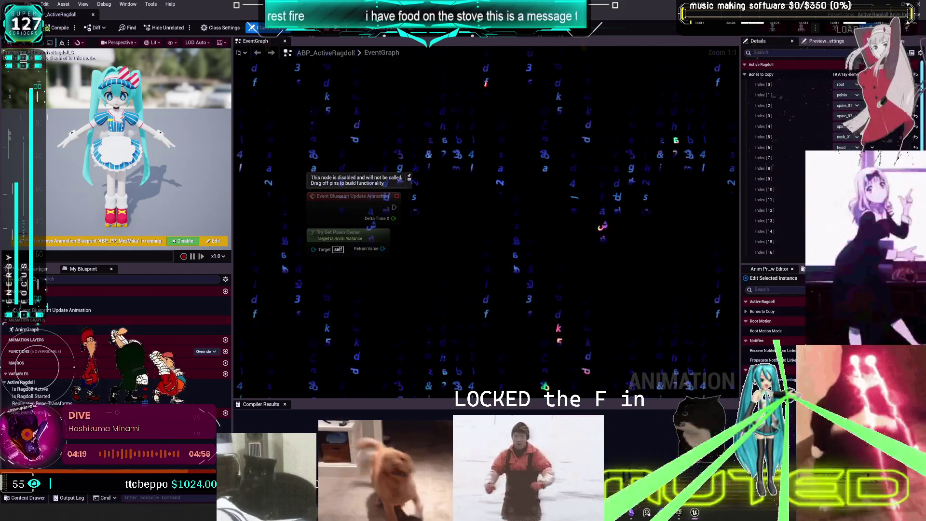
Step: Close ABP_ActiveRagdoll and open the APB_3rd_MezMiku animation blueprint
click(93, 15)
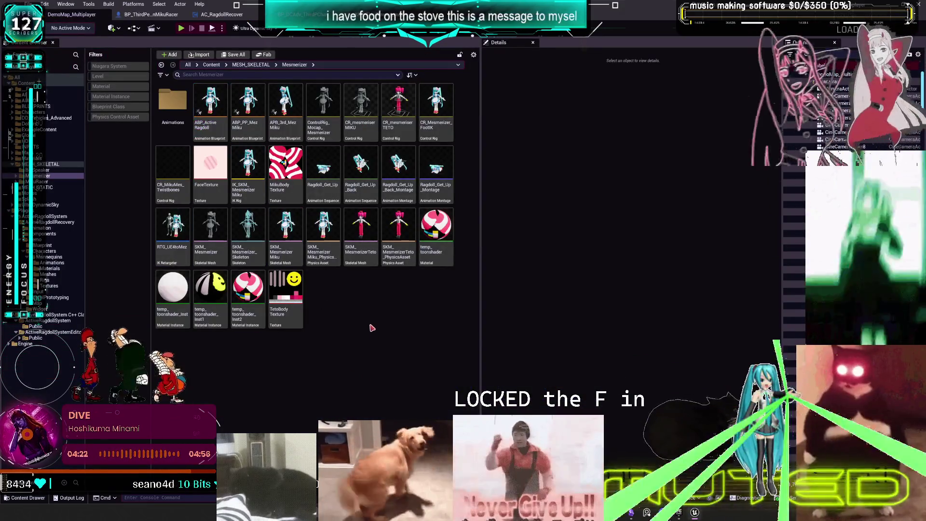
click(261, 129)
double_click(282, 127)
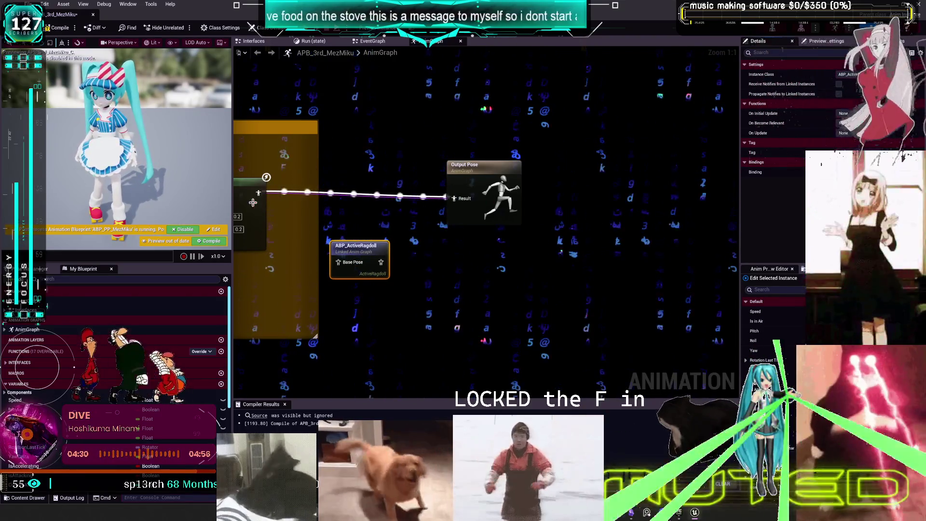
Step: Insert the ABP_ActiveRagdoll linked graph before Output Pose, then compile and save the blueprint
mouse_move(365, 254)
mouse_down()
mouse_move(365, 184)
mouse_move(454, 199)
mouse_up()
drag(463, 167, 463, 155)
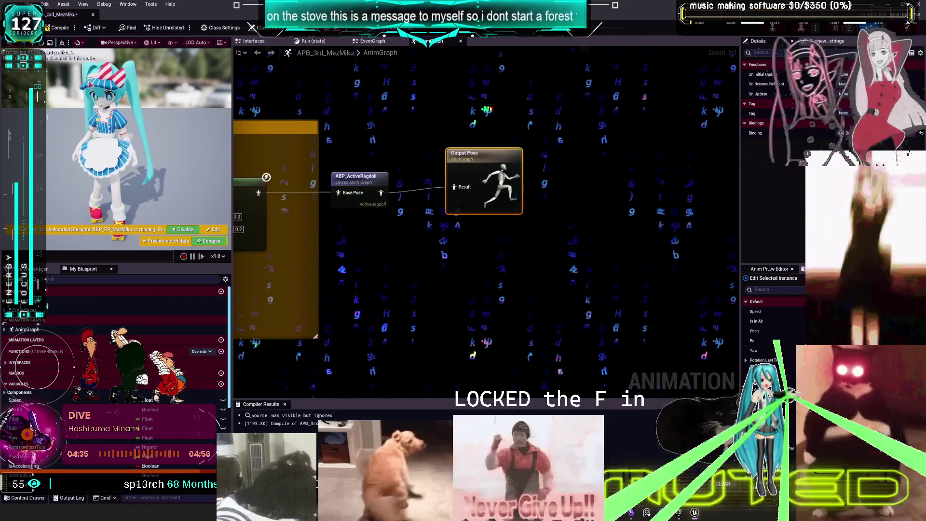
key(F7)
key(ctrl+s)
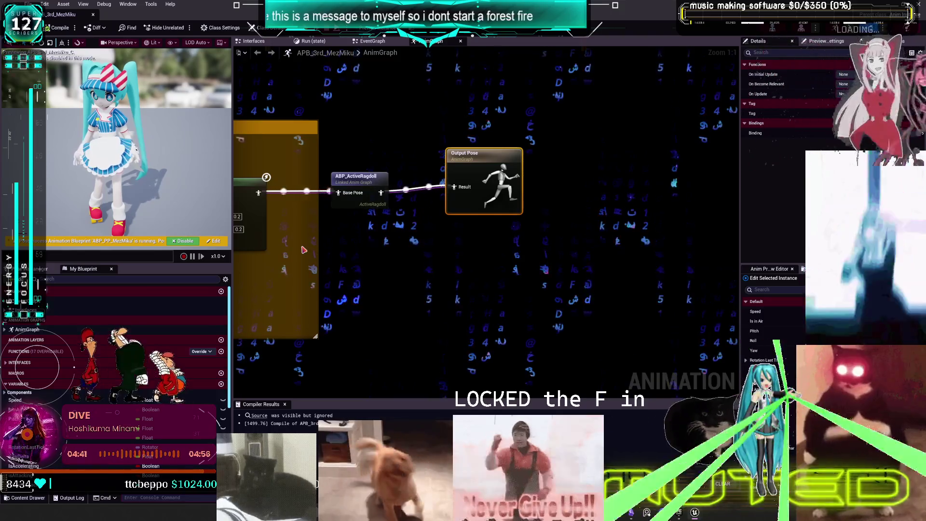
click(656, 19)
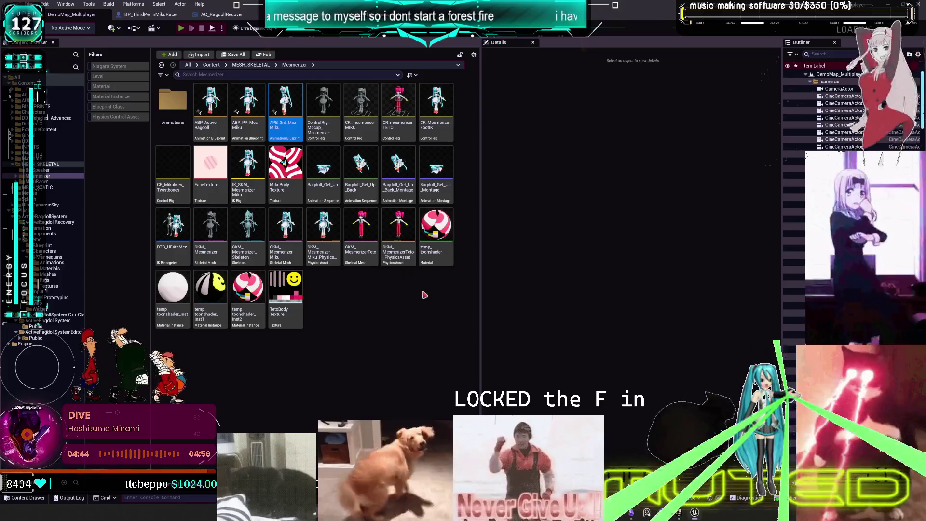
Step: Run a multiplayer play test of the Miku character, then stop it
key(alt+p)
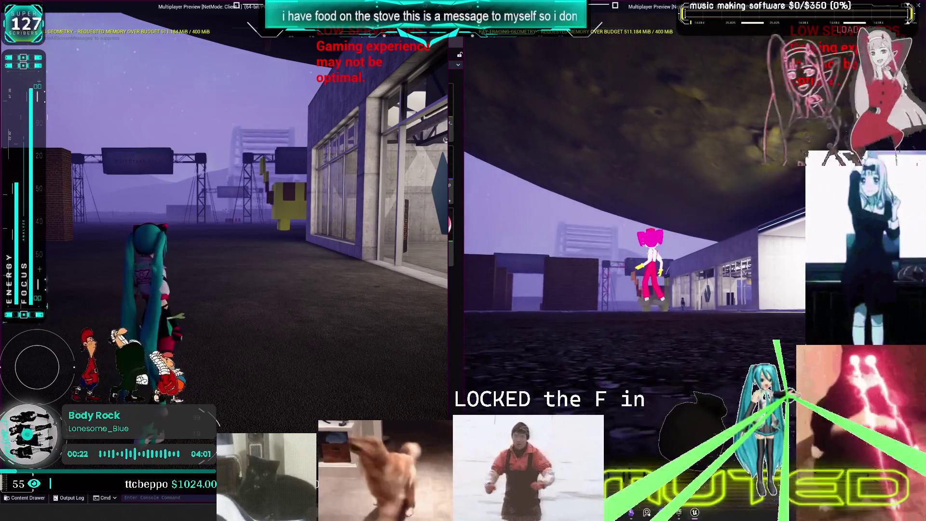
key(alt+Tab)
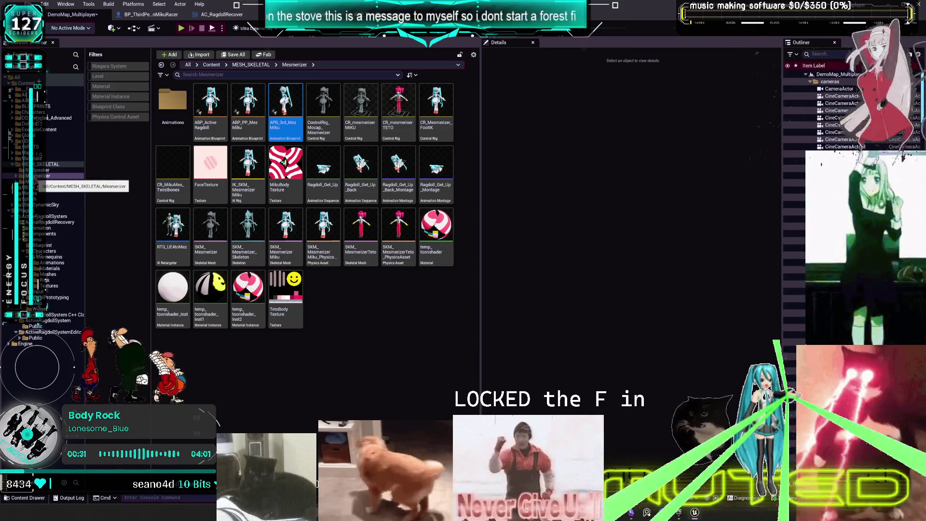
Step: Open the BP_ThirdPersonMikuRacer Blueprint from MESH_SKELETAL > MikuRacer
click(40, 164)
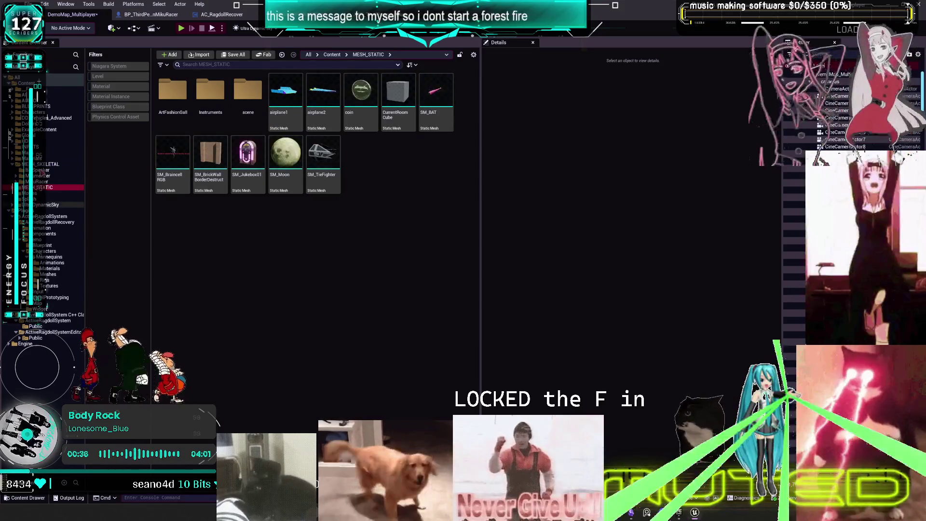
click(43, 181)
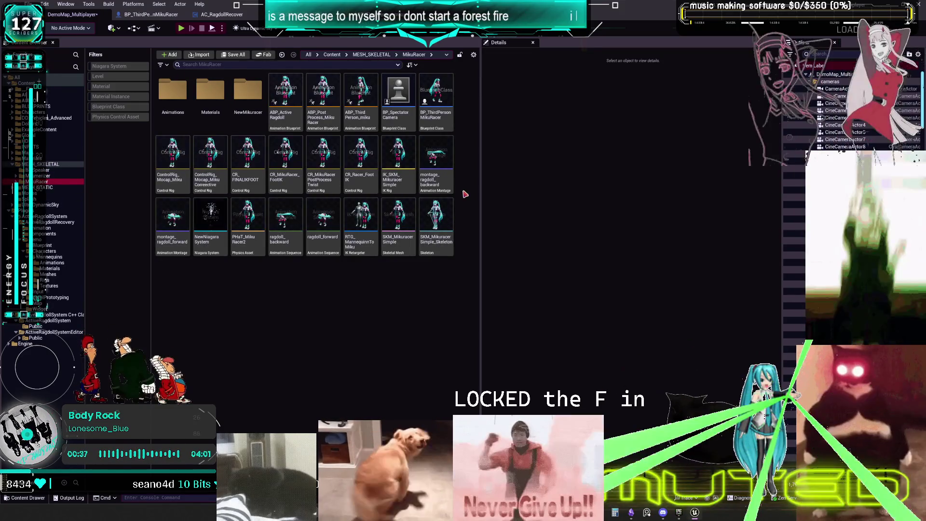
double_click(437, 99)
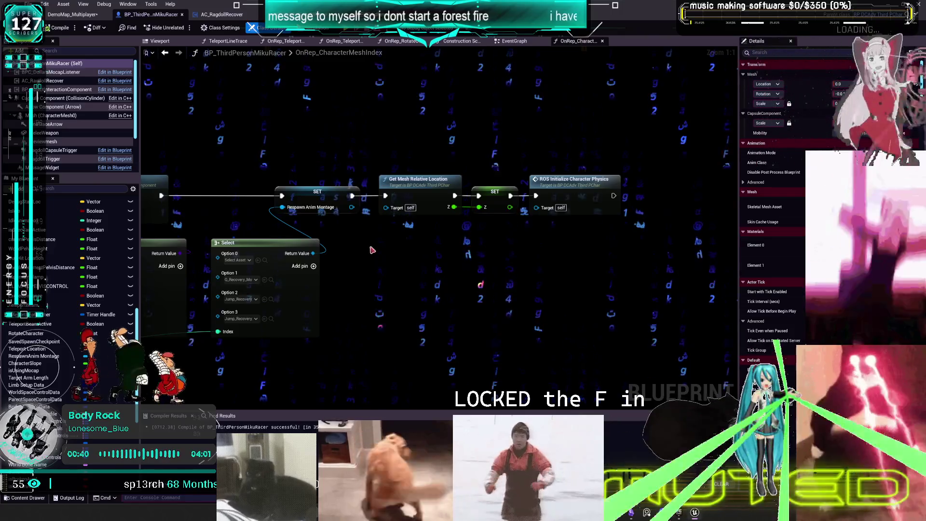
Step: Place a Mesh reference node beside the SET Z nodes in OnRep_CharacterMeshIndex
click(494, 199)
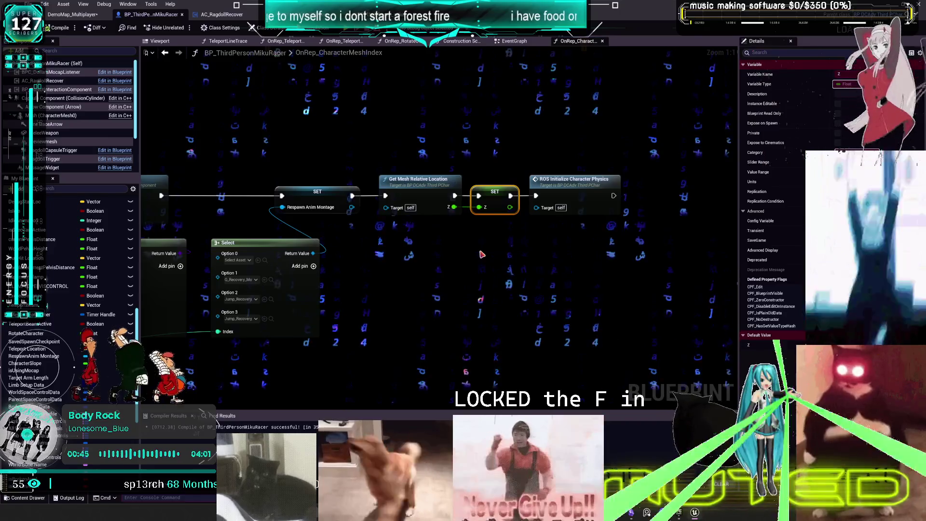
key(Home)
key(Home)
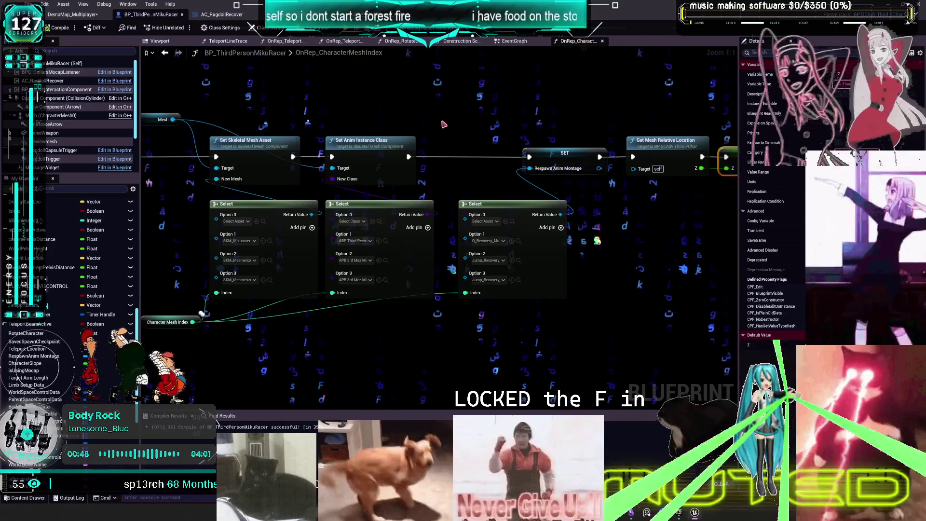
key(Home)
mouse_move(50, 119)
mouse_down()
mouse_move(593, 219)
mouse_move(627, 272)
mouse_up()
text(se)
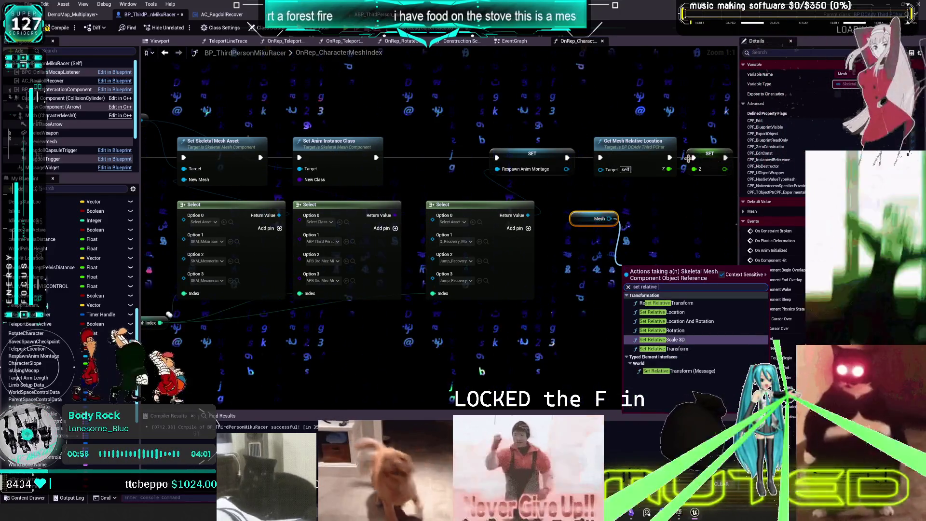
Step: Add a Set Relative Location node targeting the Mesh
click(673, 316)
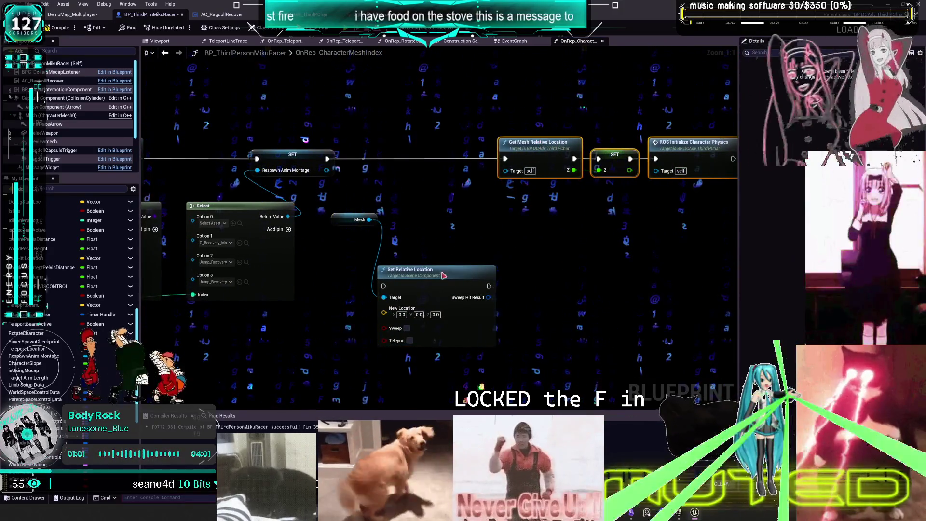
click(347, 223)
mouse_move(144, 329)
mouse_down()
mouse_move(429, 303)
mouse_move(238, 287)
mouse_up()
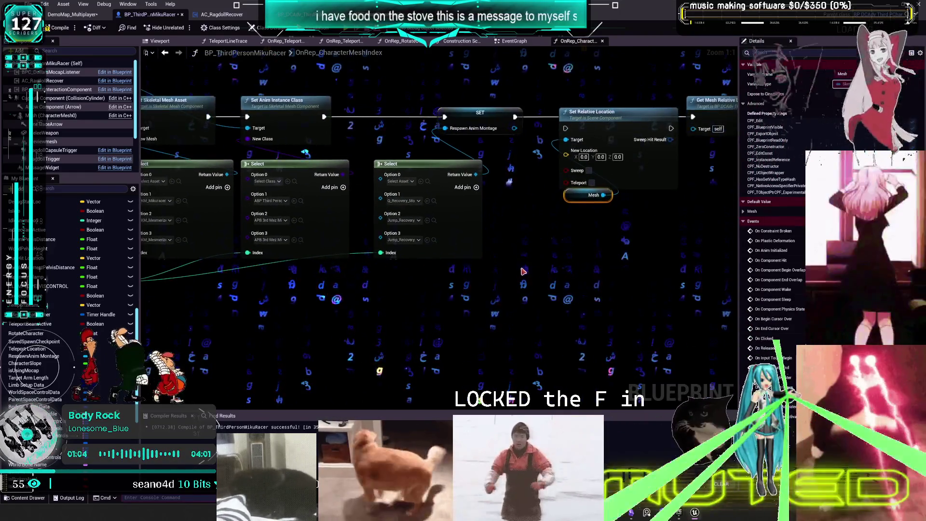
Step: Feed New Location from a four-option vector Select indexed by Character Mesh Index
drag(567, 156, 534, 269)
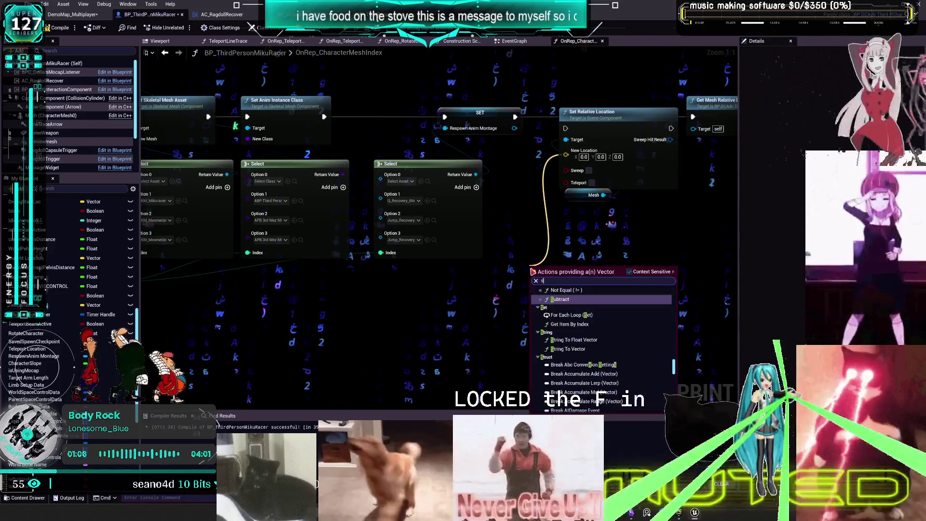
text(select)
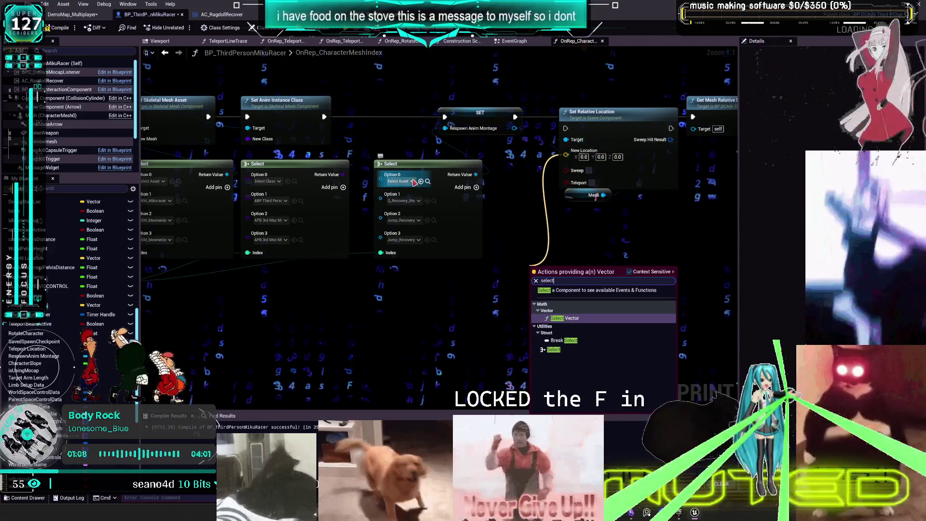
click(570, 319)
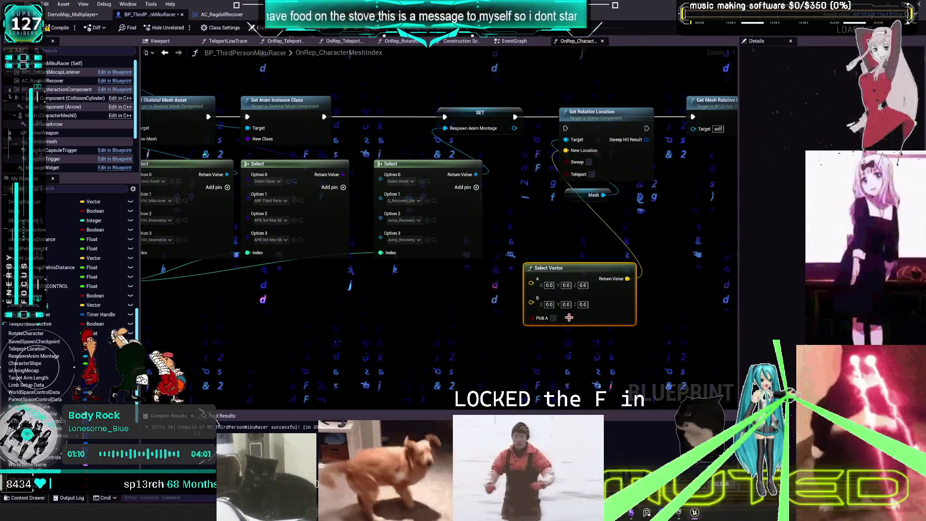
mouse_move(290, 223)
mouse_down()
mouse_move(703, 248)
mouse_move(597, 299)
mouse_move(569, 251)
mouse_move(531, 260)
mouse_move(423, 198)
mouse_up()
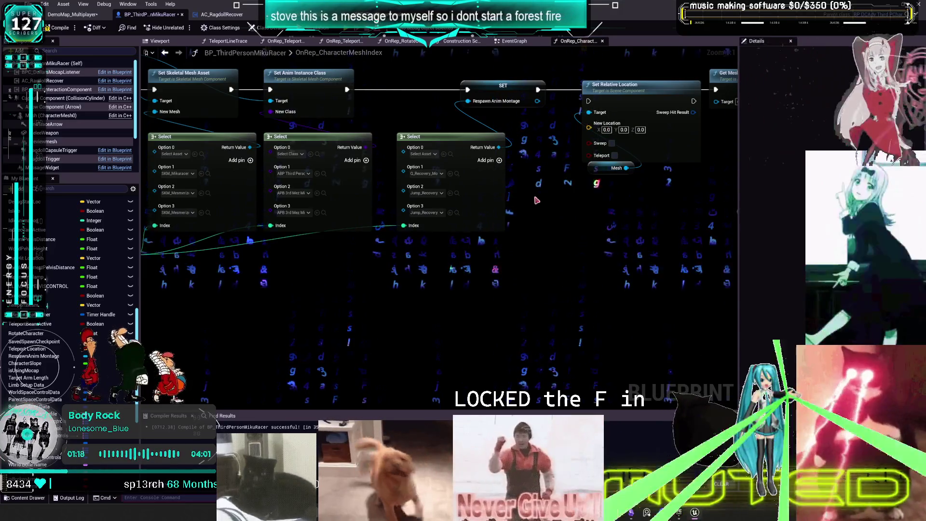
drag(589, 127, 550, 209)
text(select)
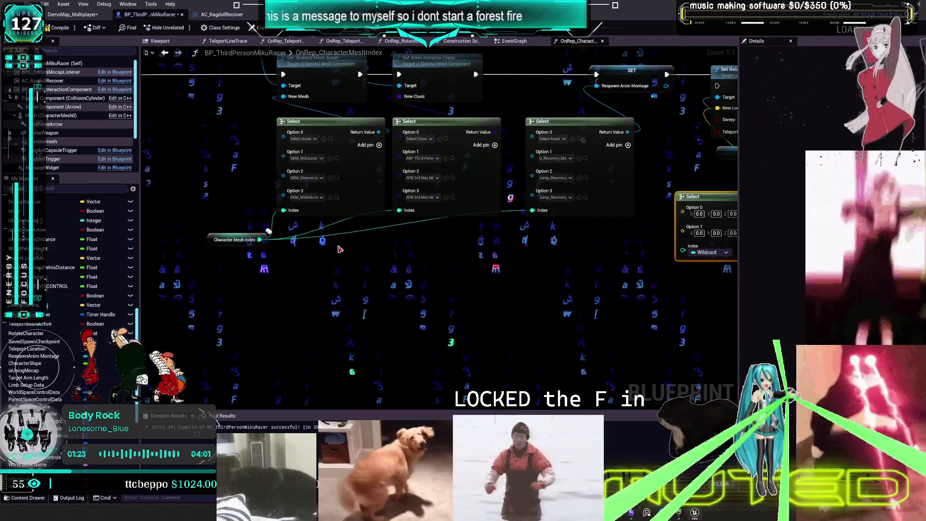
mouse_move(272, 241)
mouse_down()
mouse_move(623, 284)
mouse_move(586, 251)
mouse_up()
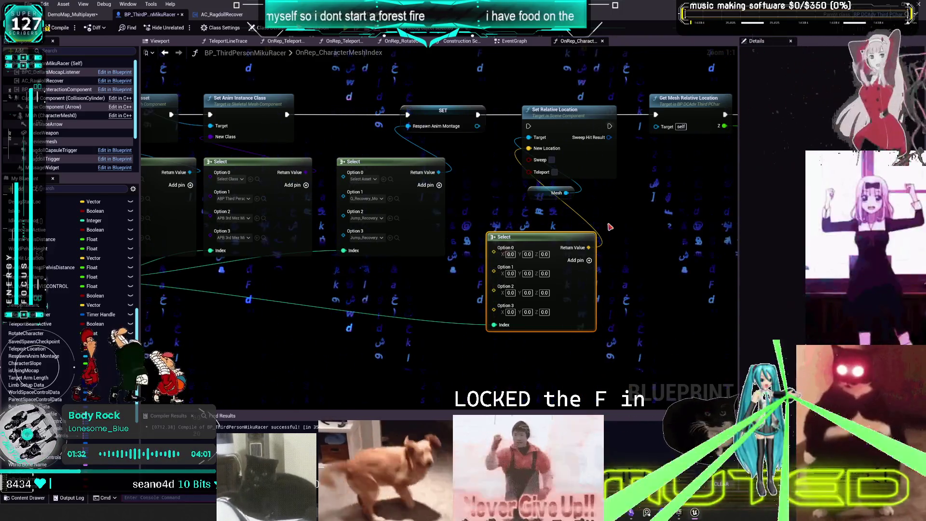
drag(637, 197, 535, 193)
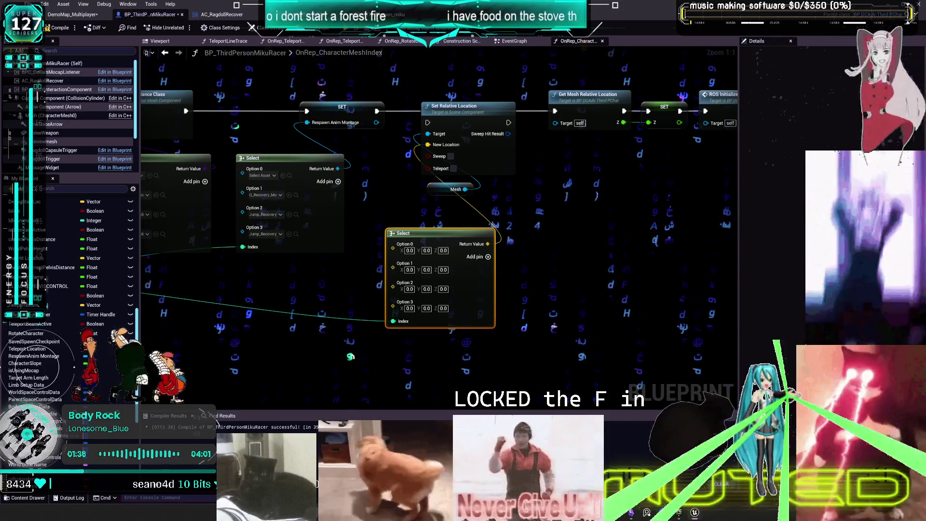
Step: Replace Get Mesh Relative Location with a Break Vector of the Select output, wiring Z to SET Z
mouse_move(588, 171)
mouse_down()
mouse_move(544, 193)
mouse_move(540, 140)
mouse_up()
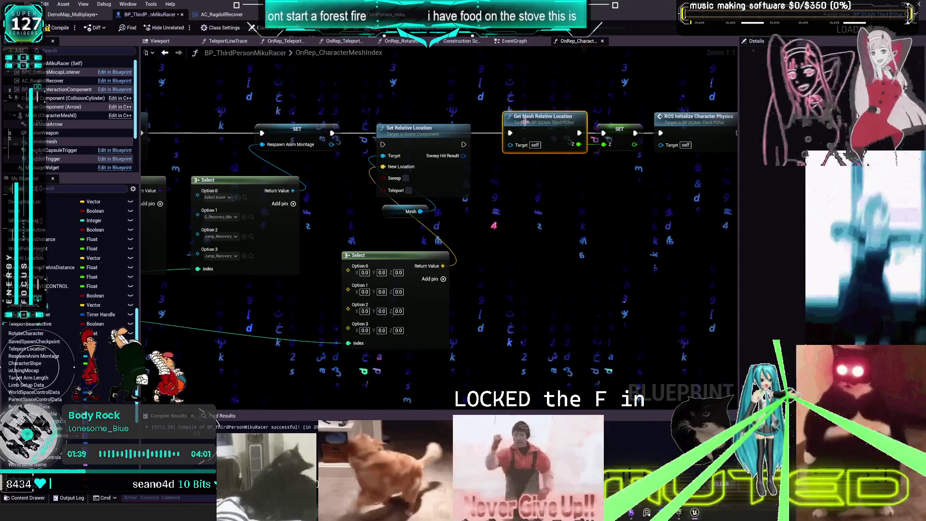
key(Delete)
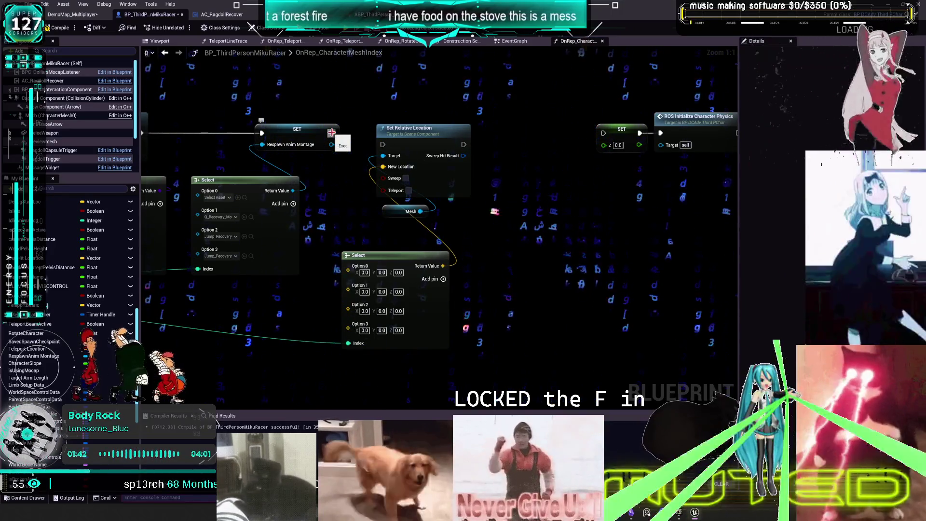
drag(443, 266, 486, 228)
text(break)
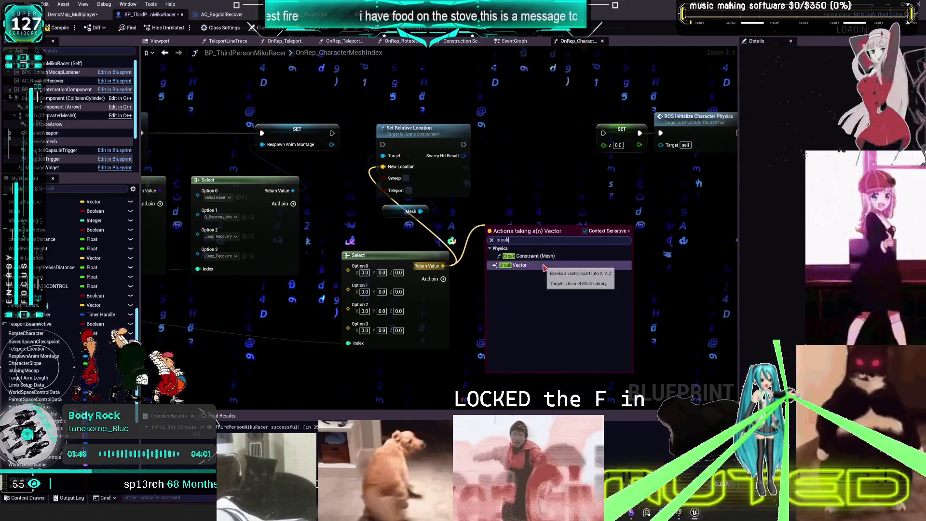
click(529, 264)
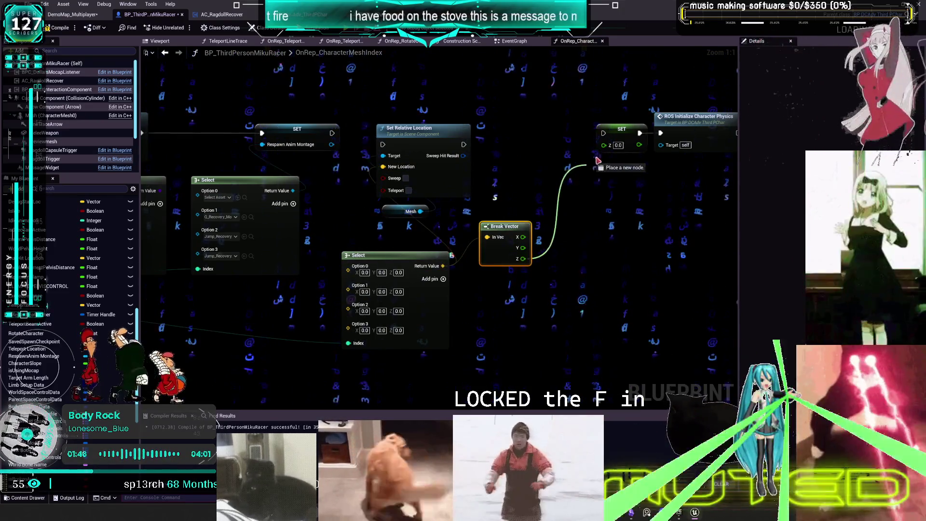
drag(586, 153, 604, 145)
drag(464, 145, 603, 133)
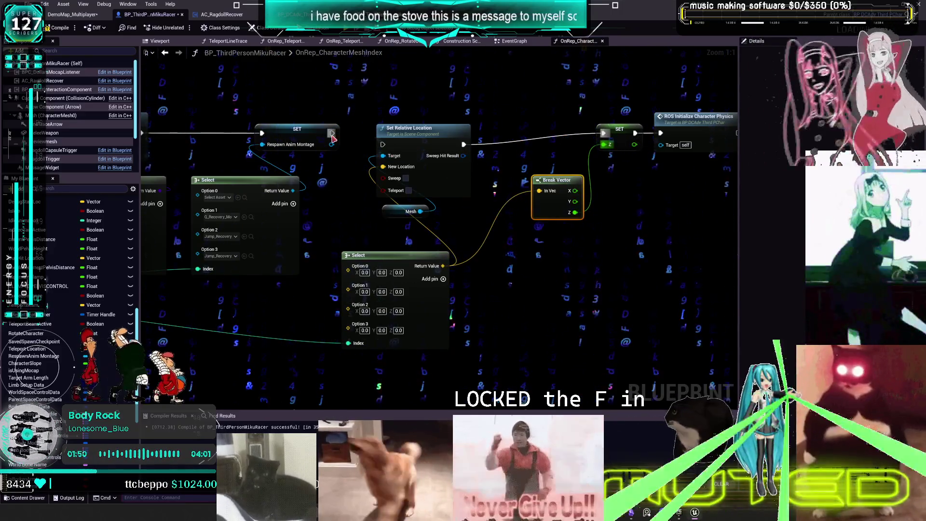
drag(411, 194, 434, 182)
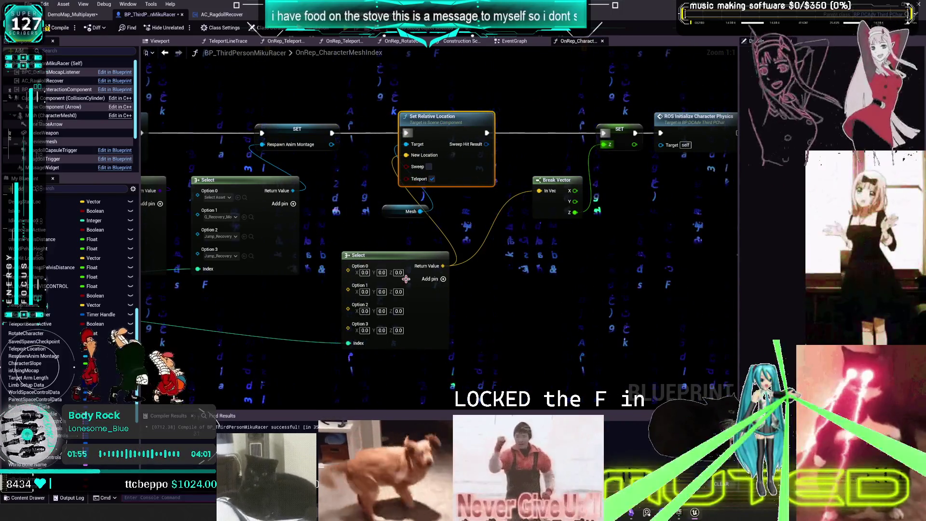
Step: Compile and save the Blueprint, then select the character's Mesh component
click(58, 28)
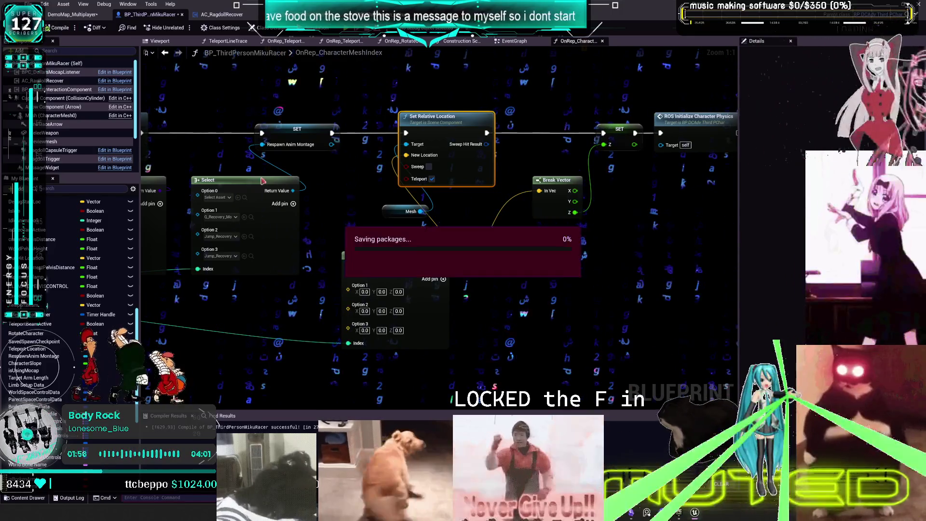
click(51, 115)
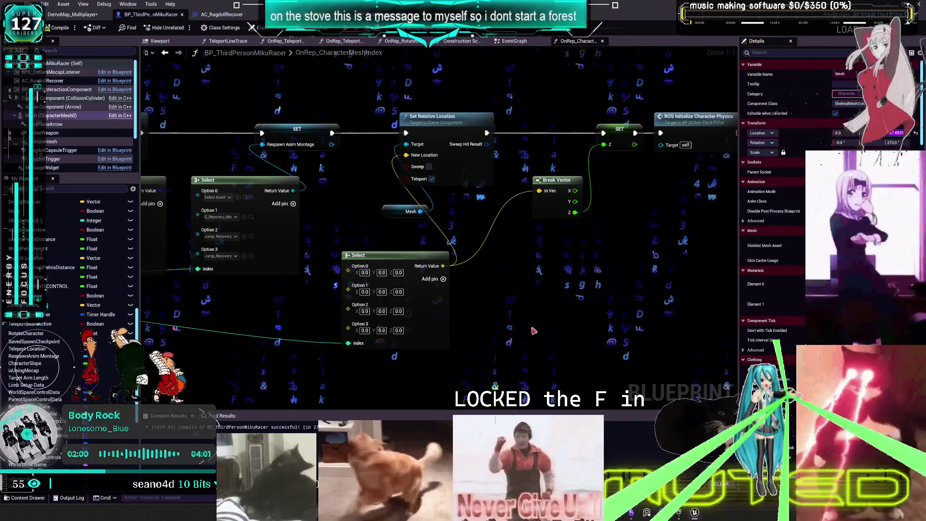
drag(392, 297, 362, 293)
drag(631, 124, 186, 87)
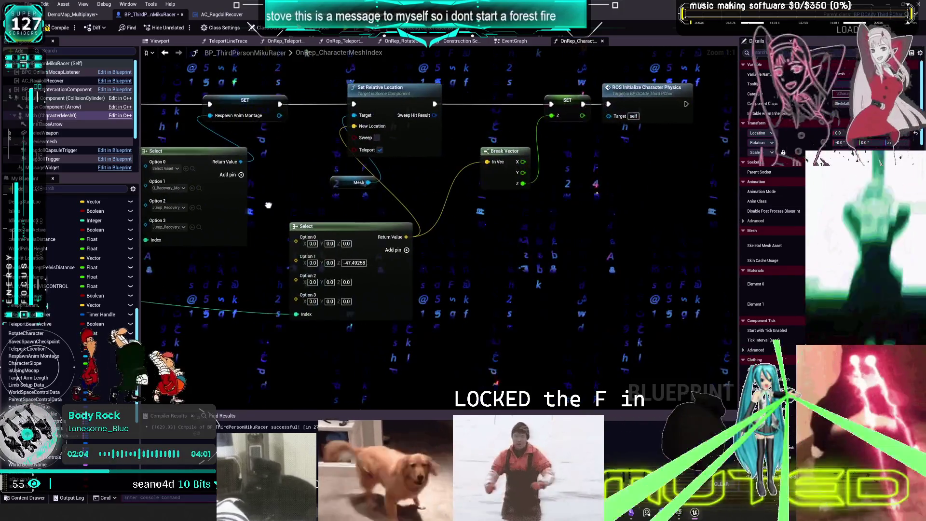
click(159, 41)
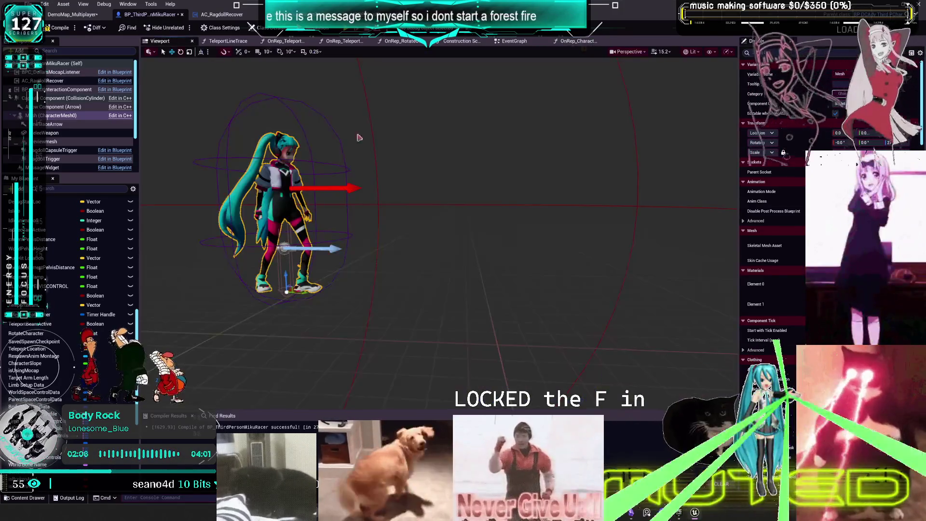
Step: Frame the Miku mesh in the Blueprint preview and move the camera in closer
key(f)
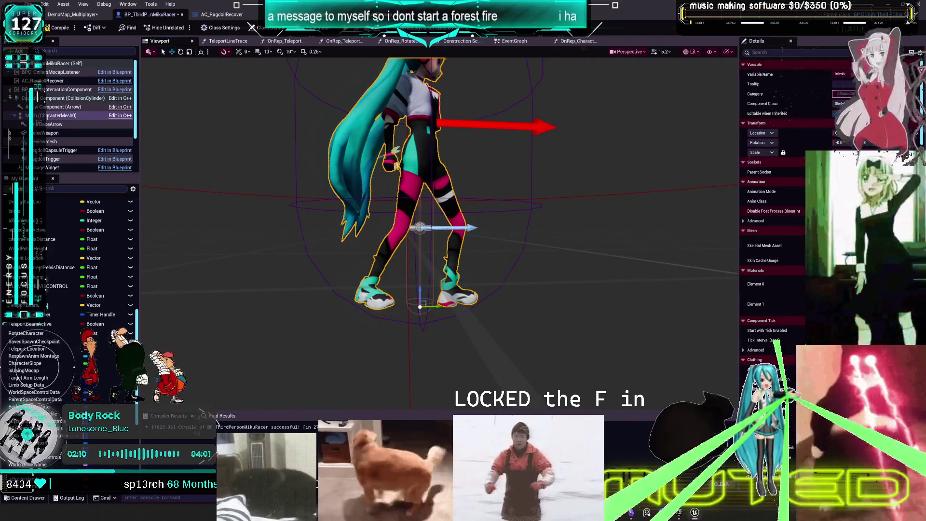
drag(482, 314, 530, 290)
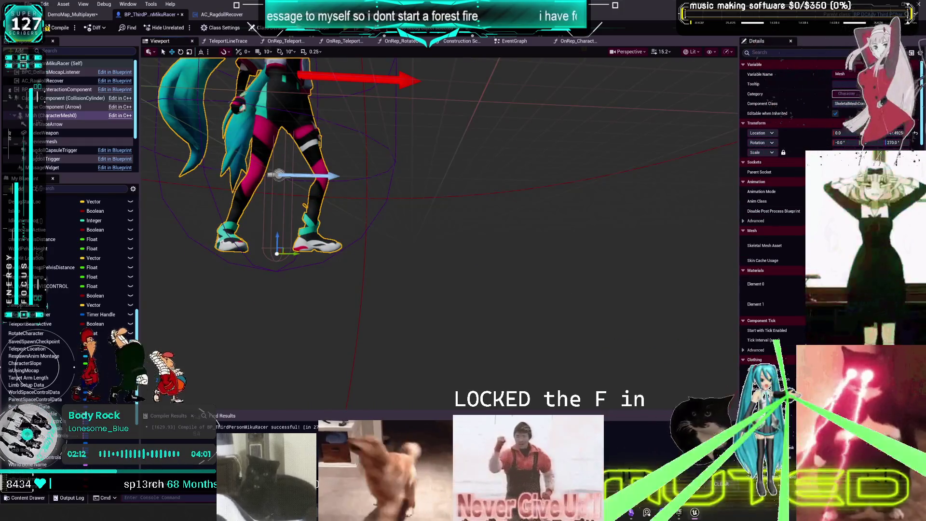
key(a)
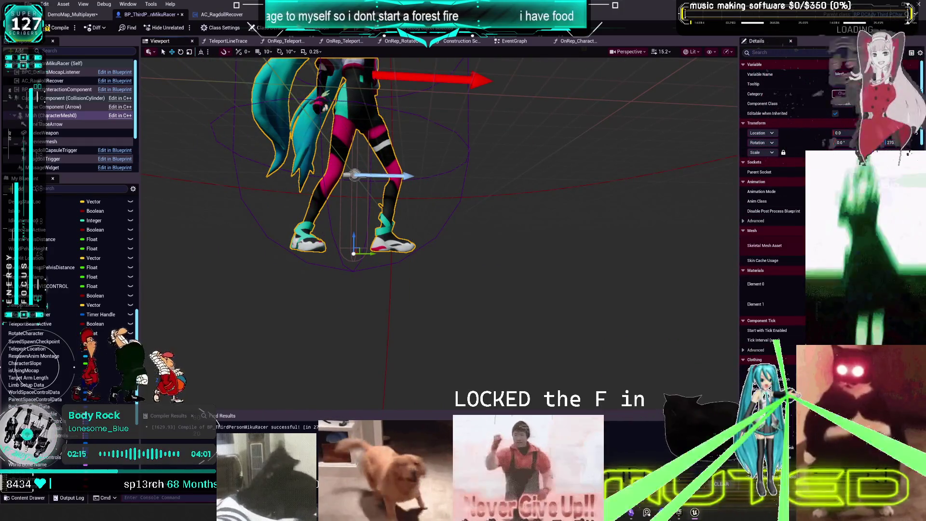